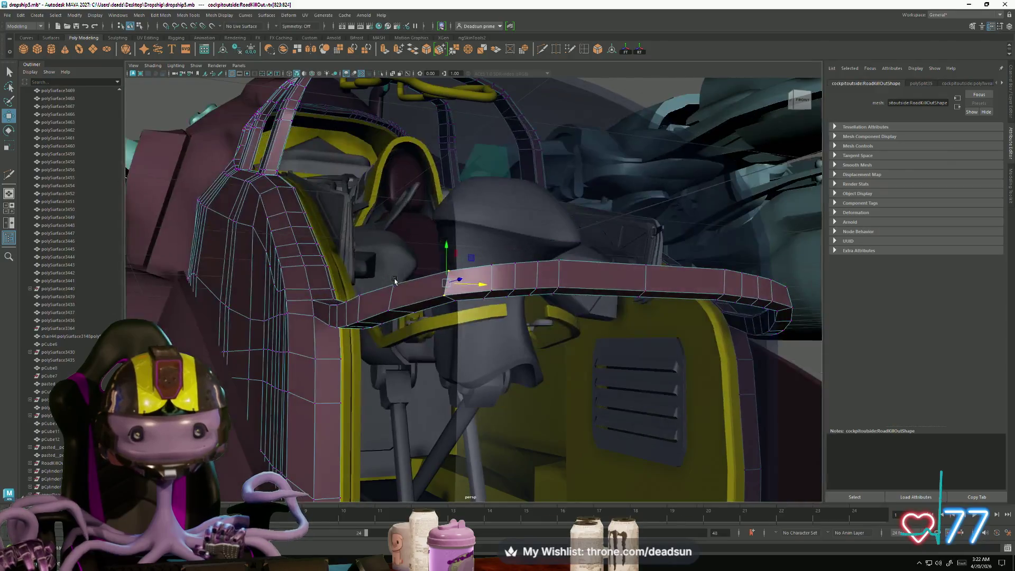
Step: Inspect the cockpit rim beam from several angles, picking vertices along its corner
{"action": "mouse_move", "coordinate": [446, 300]}
{"action": "left_mouse_down", "text": "alt"}
{"action": "mouse_move", "coordinate": [596, 311]}
{"action": "mouse_move", "coordinate": [474, 384]}
{"action": "mouse_move", "coordinate": [497, 366]}
{"action": "mouse_move", "coordinate": [476, 386]}
{"action": "mouse_move", "coordinate": [566, 397]}
{"action": "mouse_move", "coordinate": [596, 382]}
{"action": "mouse_move", "coordinate": [298, 383]}
{"action": "mouse_move", "coordinate": [316, 331]}
{"action": "mouse_move", "coordinate": [284, 335]}
{"action": "left_mouse_up", "text": "alt"}
{"action": "key", "text": "f"}
{"action": "mouse_move", "coordinate": [348, 430]}
{"action": "left_mouse_down", "text": "alt"}
{"action": "mouse_move", "coordinate": [571, 479]}
{"action": "mouse_move", "coordinate": [553, 453]}
{"action": "left_mouse_up", "text": "alt"}
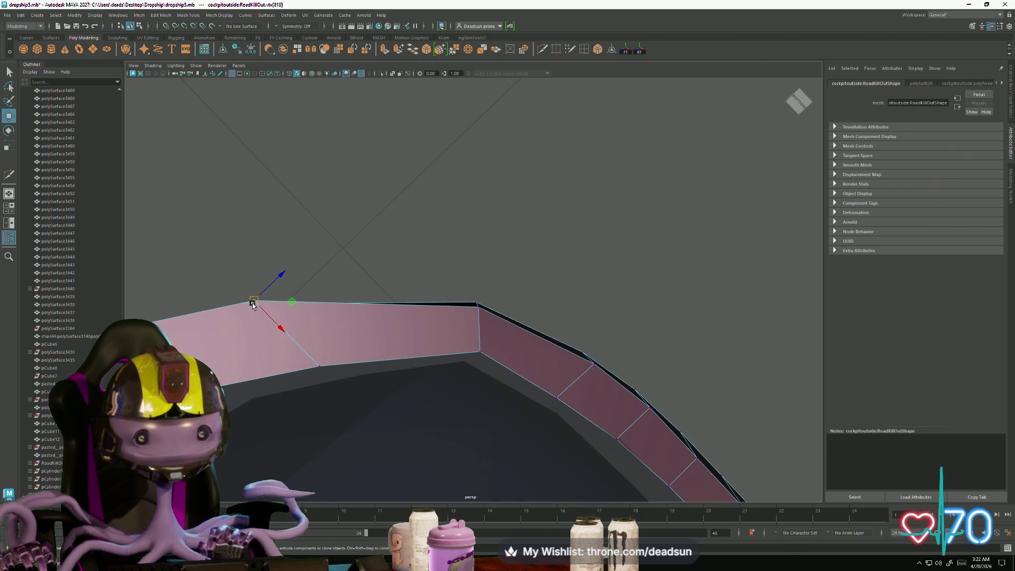
{"action": "middle_click_drag", "start_coordinate": [268, 313], "coordinate": [374, 323], "text": "alt"}
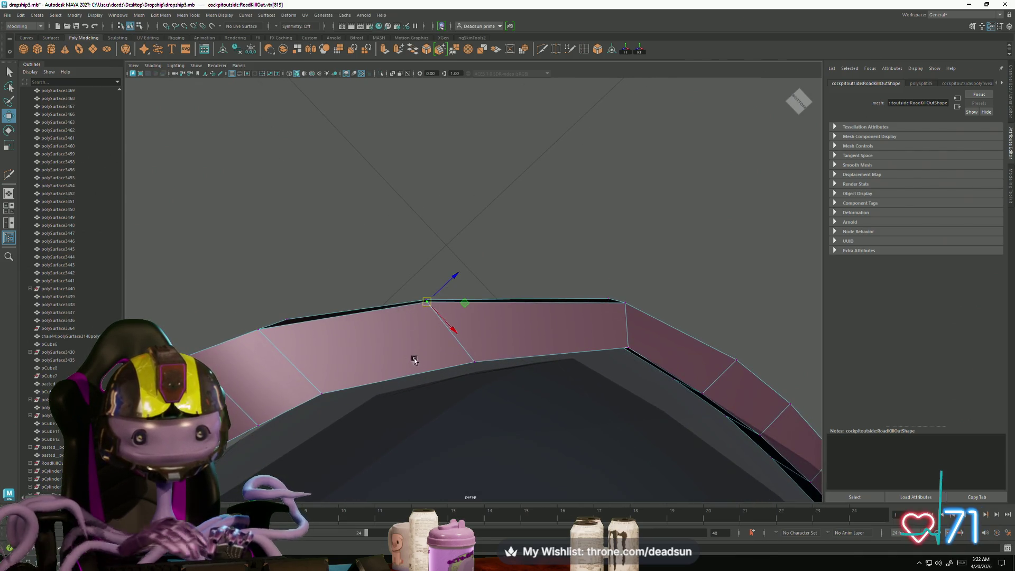
{"action": "mouse_move", "coordinate": [414, 360]}
{"action": "left_mouse_down", "text": "alt"}
{"action": "mouse_move", "coordinate": [521, 366]}
{"action": "mouse_move", "coordinate": [530, 382]}
{"action": "mouse_move", "coordinate": [363, 419]}
{"action": "mouse_move", "coordinate": [331, 337]}
{"action": "left_mouse_up", "text": "alt"}
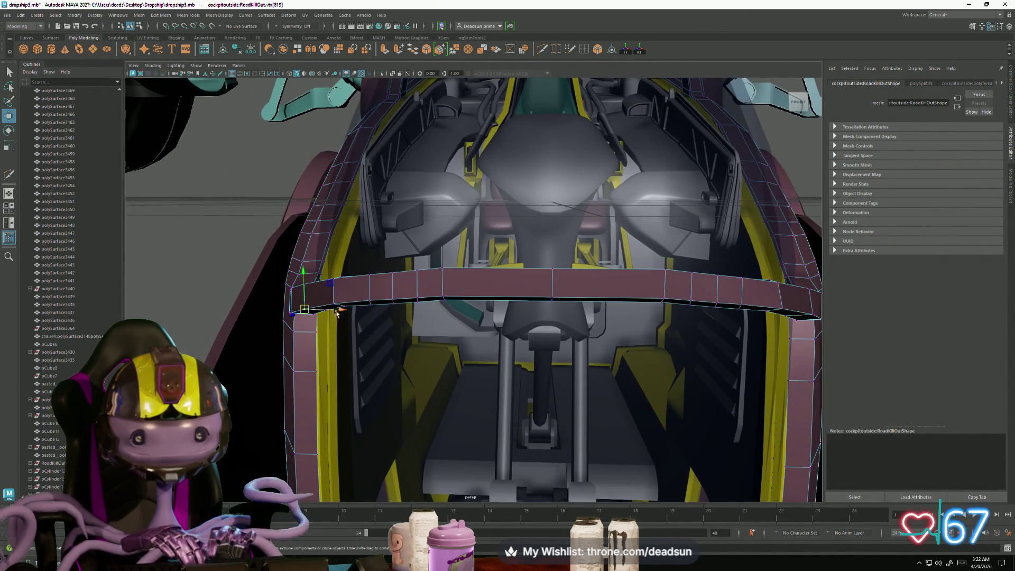
{"action": "left_click_drag", "start_coordinate": [611, 361], "coordinate": [604, 342], "text": "alt"}
{"action": "mouse_move", "coordinate": [679, 309]}
{"action": "left_mouse_down", "text": "alt"}
{"action": "mouse_move", "coordinate": [653, 290]}
{"action": "mouse_move", "coordinate": [659, 322]}
{"action": "mouse_move", "coordinate": [734, 392]}
{"action": "mouse_move", "coordinate": [728, 322]}
{"action": "mouse_move", "coordinate": [673, 319]}
{"action": "left_mouse_up", "text": "alt"}
{"action": "left_click", "coordinate": [730, 325]}
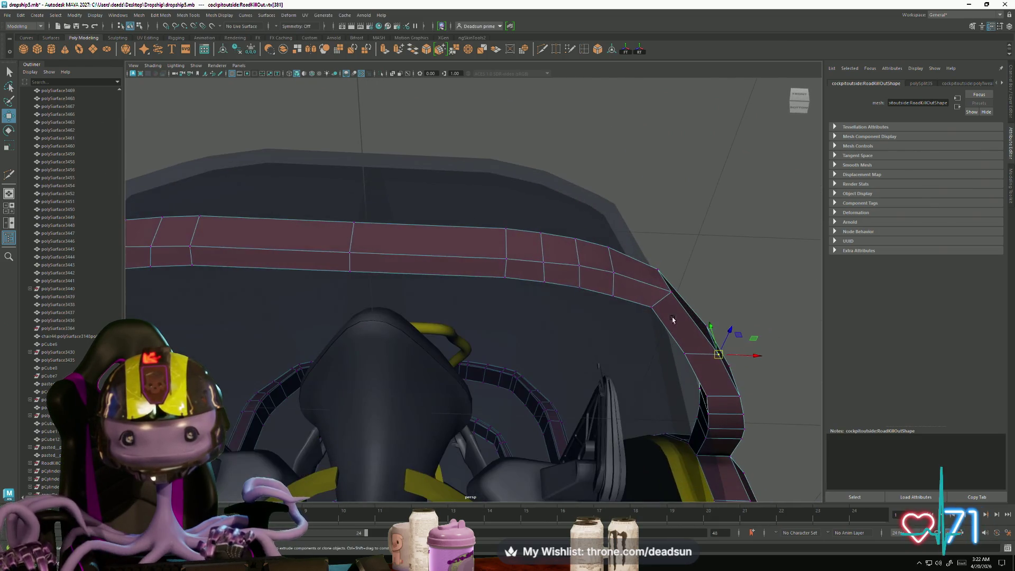
{"action": "left_click", "coordinate": [662, 269]}
{"action": "mouse_move", "coordinate": [661, 270]}
{"action": "left_mouse_down", "text": "alt"}
{"action": "mouse_move", "coordinate": [626, 282]}
{"action": "mouse_move", "coordinate": [640, 289]}
{"action": "left_mouse_up", "text": "alt"}
{"action": "left_click_drag", "start_coordinate": [564, 279], "coordinate": [560, 283], "text": "alt"}
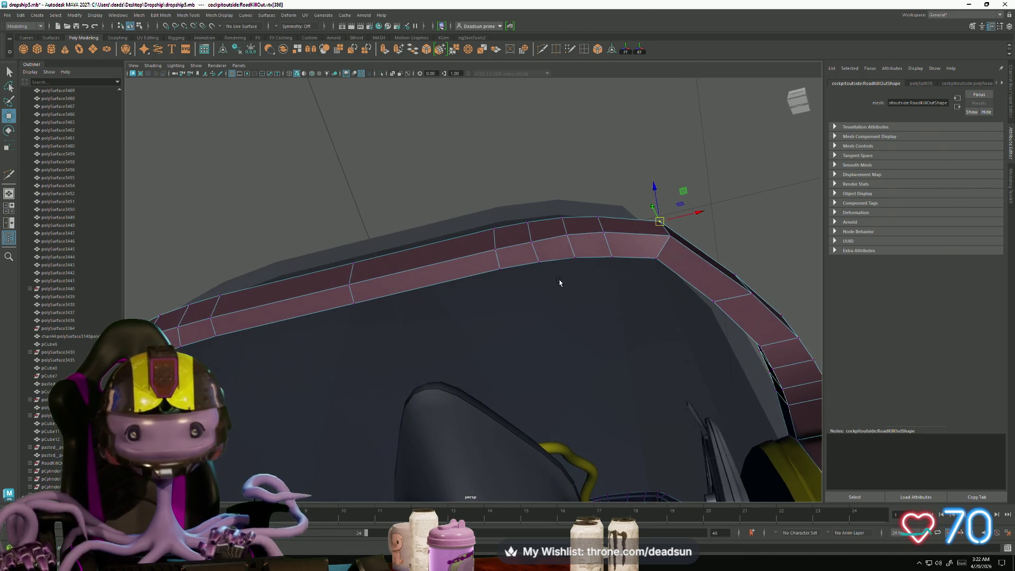
{"action": "left_click_drag", "start_coordinate": [465, 317], "coordinate": [673, 288], "text": "alt"}
{"action": "mouse_move", "coordinate": [447, 320]}
{"action": "left_mouse_down", "text": "alt"}
{"action": "mouse_move", "coordinate": [376, 312]}
{"action": "mouse_move", "coordinate": [303, 332]}
{"action": "left_mouse_up", "text": "alt"}
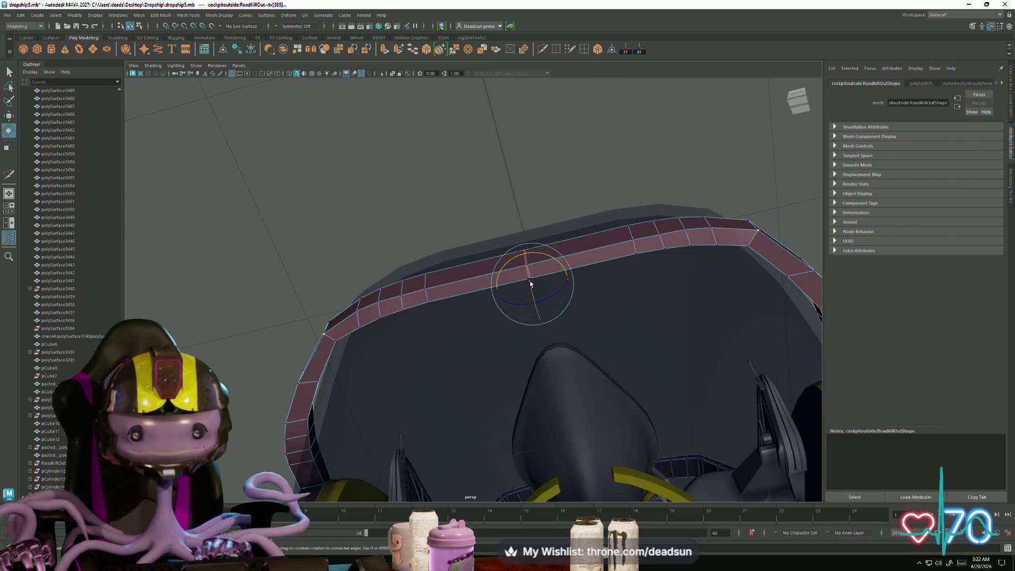
{"action": "mouse_move", "coordinate": [527, 351]}
{"action": "left_mouse_down", "text": "alt"}
{"action": "mouse_move", "coordinate": [478, 358]}
{"action": "mouse_move", "coordinate": [491, 348]}
{"action": "left_mouse_up", "text": "alt"}
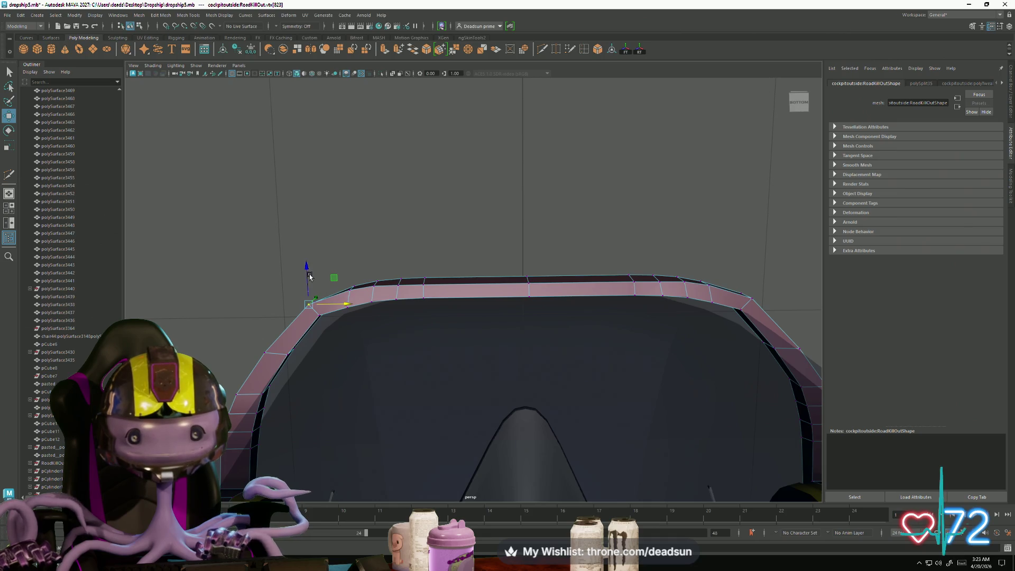
{"action": "left_click_drag", "start_coordinate": [421, 346], "coordinate": [429, 470], "text": "alt"}
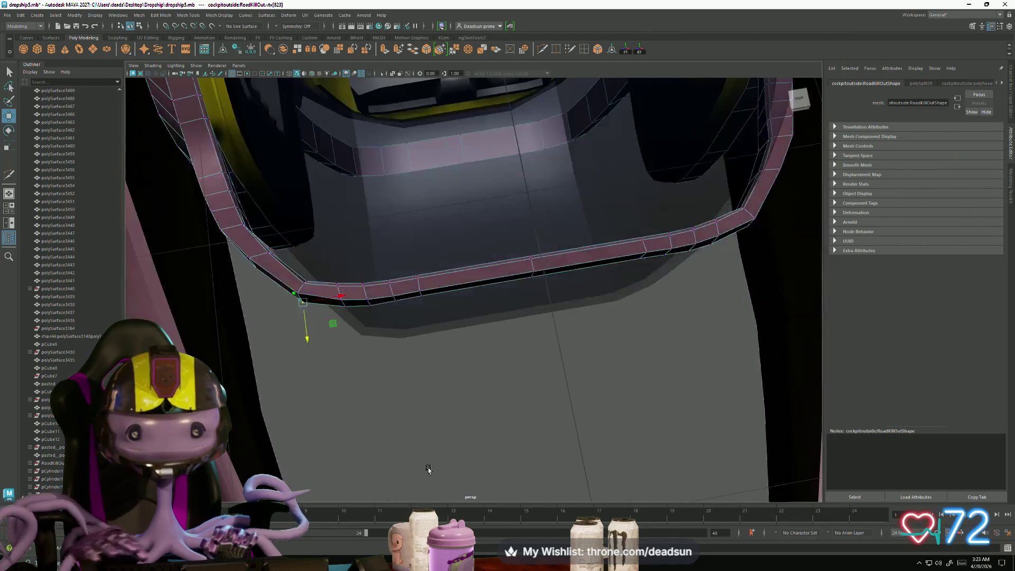
Step: Step the vertex selection along the rim, then clear it and look into the cockpit
{"action": "key", "text": "Right"}
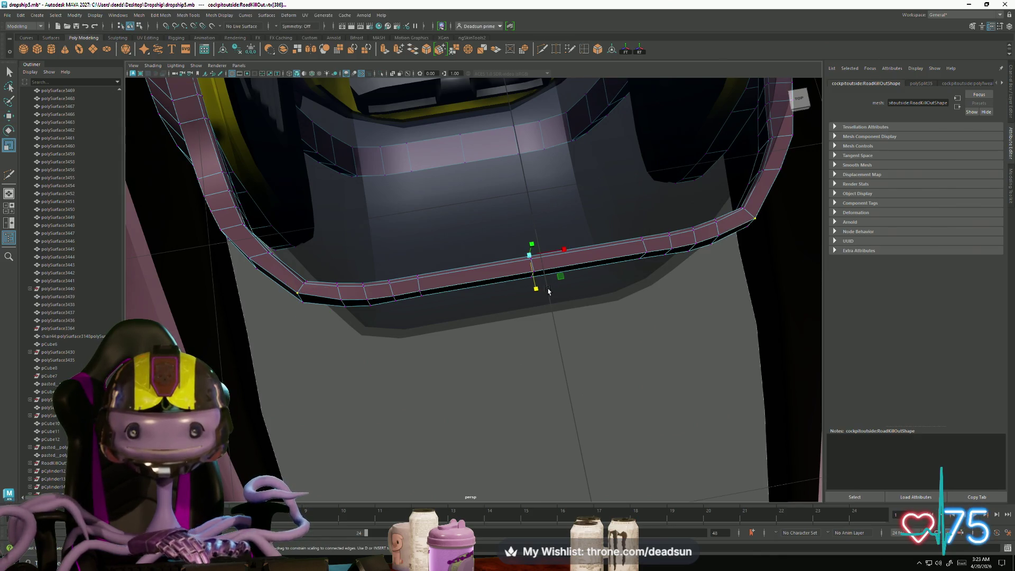
{"action": "mouse_move", "coordinate": [475, 317]}
{"action": "left_mouse_down", "text": "alt"}
{"action": "mouse_move", "coordinate": [359, 317]}
{"action": "mouse_move", "coordinate": [378, 363]}
{"action": "mouse_move", "coordinate": [389, 347]}
{"action": "mouse_move", "coordinate": [379, 406]}
{"action": "mouse_move", "coordinate": [575, 423]}
{"action": "mouse_move", "coordinate": [307, 379]}
{"action": "left_mouse_up", "text": "alt"}
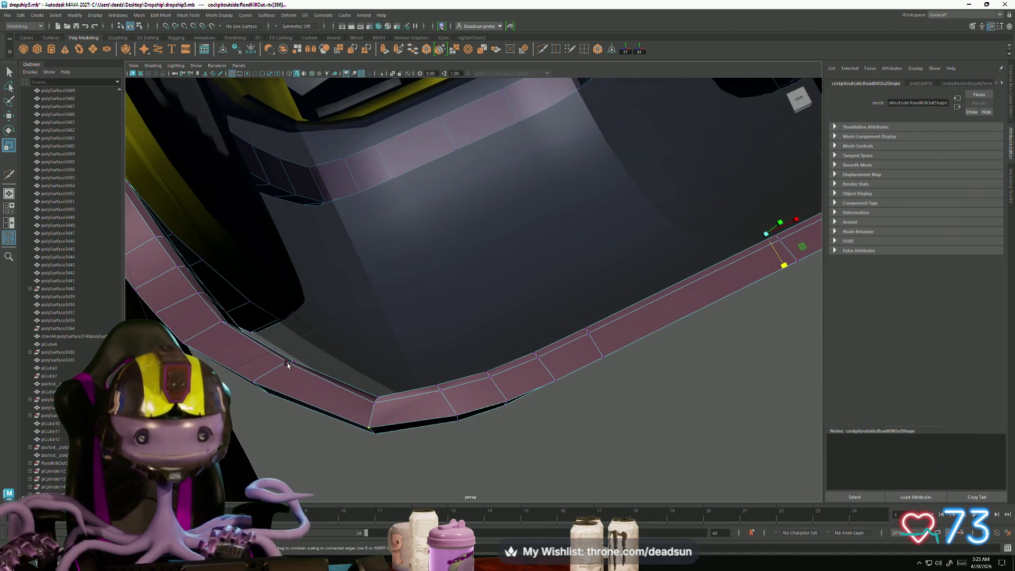
{"action": "mouse_move", "coordinate": [473, 376]}
{"action": "left_mouse_down", "text": "alt"}
{"action": "mouse_move", "coordinate": [548, 313]}
{"action": "mouse_move", "coordinate": [403, 358]}
{"action": "mouse_move", "coordinate": [362, 418]}
{"action": "mouse_move", "coordinate": [407, 397]}
{"action": "mouse_move", "coordinate": [423, 430]}
{"action": "mouse_move", "coordinate": [466, 436]}
{"action": "mouse_move", "coordinate": [498, 407]}
{"action": "mouse_move", "coordinate": [435, 367]}
{"action": "mouse_move", "coordinate": [460, 356]}
{"action": "mouse_move", "coordinate": [330, 412]}
{"action": "left_mouse_up", "text": "alt"}
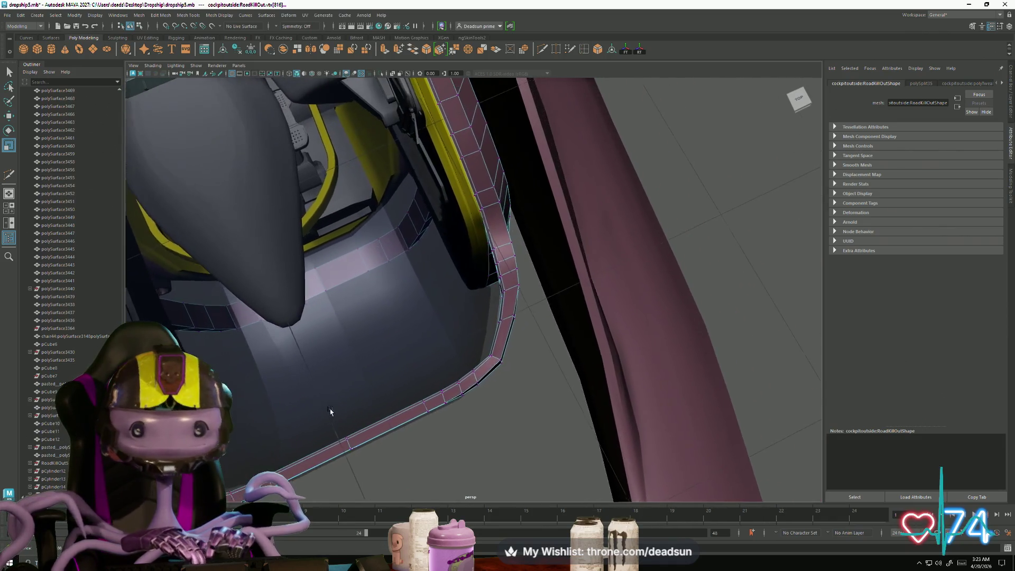
{"action": "scroll", "coordinate": [526, 307], "scroll_direction": "up", "scroll_amount": 5}
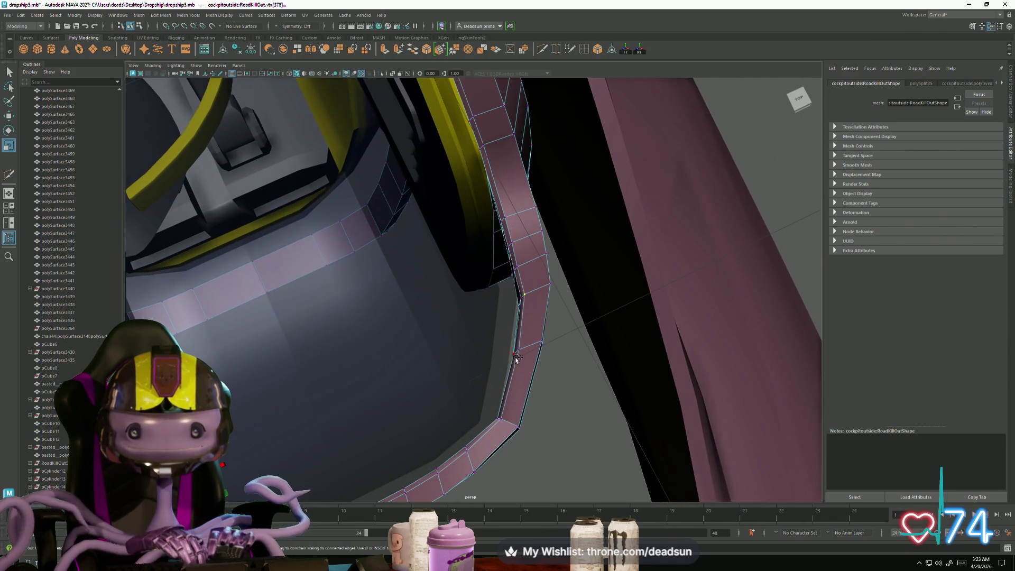
{"action": "left_click_drag", "start_coordinate": [522, 352], "coordinate": [348, 395], "text": "alt"}
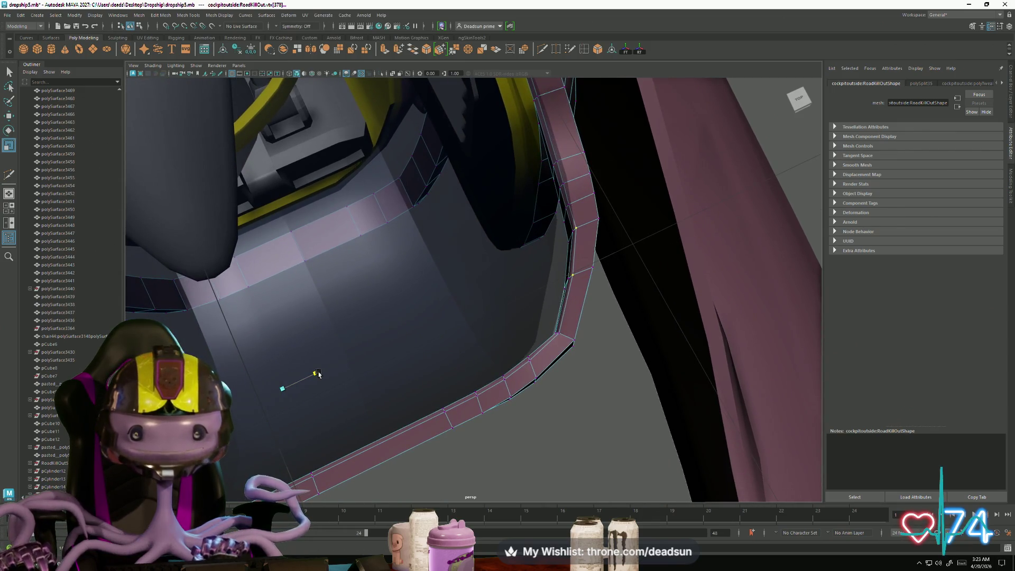
{"action": "mouse_move", "coordinate": [305, 403]}
{"action": "left_mouse_down", "text": "alt"}
{"action": "mouse_move", "coordinate": [335, 373]}
{"action": "mouse_move", "coordinate": [340, 419]}
{"action": "mouse_move", "coordinate": [372, 396]}
{"action": "mouse_move", "coordinate": [484, 390]}
{"action": "left_mouse_up", "text": "alt"}
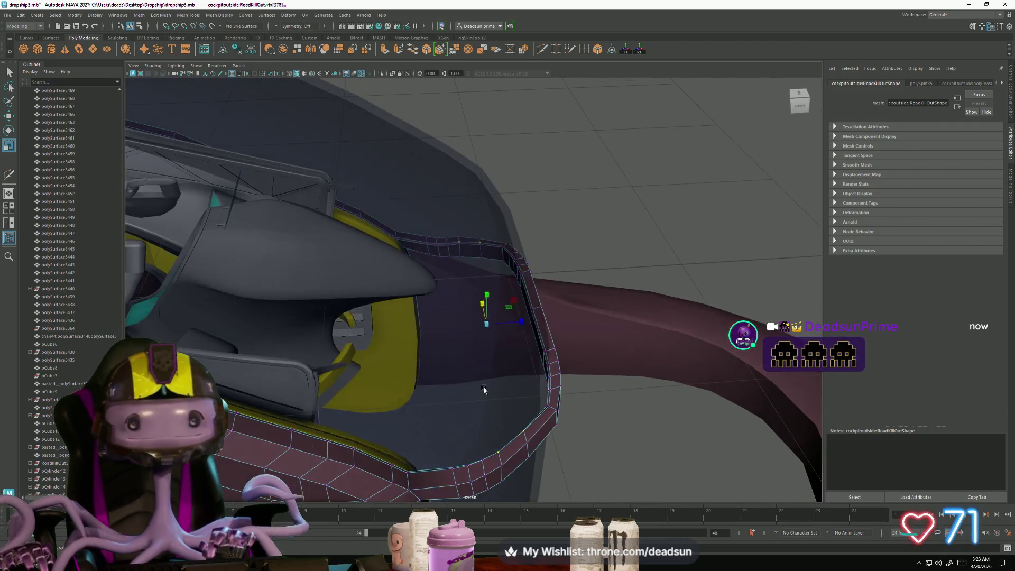
{"action": "right_click_drag", "start_coordinate": [561, 376], "coordinate": [592, 318]}
{"action": "mouse_move", "coordinate": [573, 367]}
{"action": "left_mouse_down", "text": "alt"}
{"action": "mouse_move", "coordinate": [352, 365]}
{"action": "mouse_move", "coordinate": [354, 378]}
{"action": "mouse_move", "coordinate": [407, 413]}
{"action": "left_mouse_up", "text": "alt"}
Step: Select the pink rim mesh in Edge mode and pick the edge loop along its corner
{"action": "left_click", "coordinate": [333, 363]}
{"action": "right_click_drag", "start_coordinate": [328, 333], "coordinate": [293, 332]}
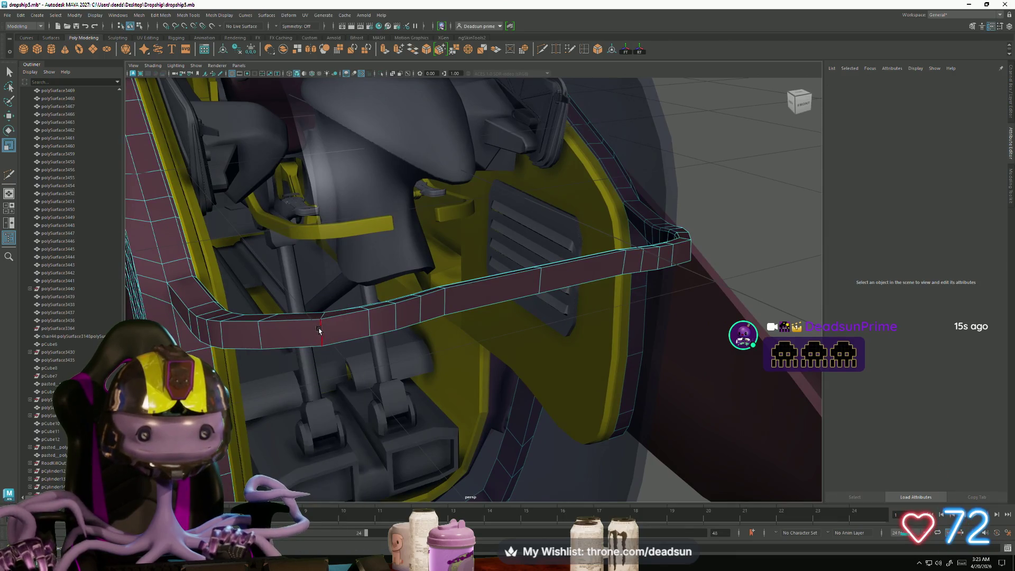
{"action": "double_click", "coordinate": [324, 332]}
{"action": "left_click_drag", "start_coordinate": [346, 334], "coordinate": [571, 416], "text": "alt"}
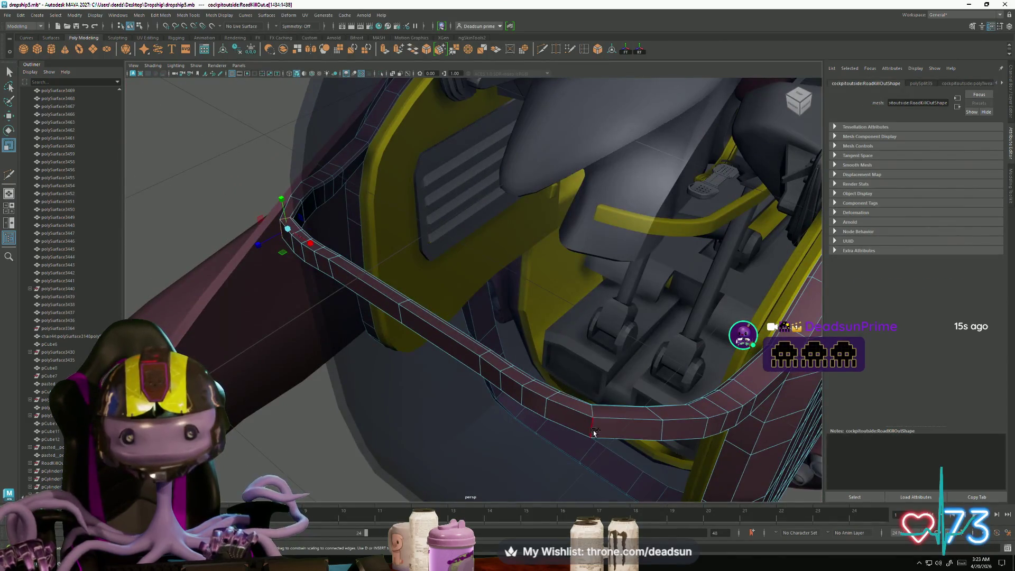
{"action": "mouse_move", "coordinate": [496, 437]}
{"action": "left_mouse_down", "text": "alt"}
{"action": "mouse_move", "coordinate": [475, 407]}
{"action": "mouse_move", "coordinate": [543, 432]}
{"action": "mouse_move", "coordinate": [585, 397]}
{"action": "mouse_move", "coordinate": [503, 426]}
{"action": "mouse_move", "coordinate": [170, 240]}
{"action": "left_mouse_up", "text": "alt"}
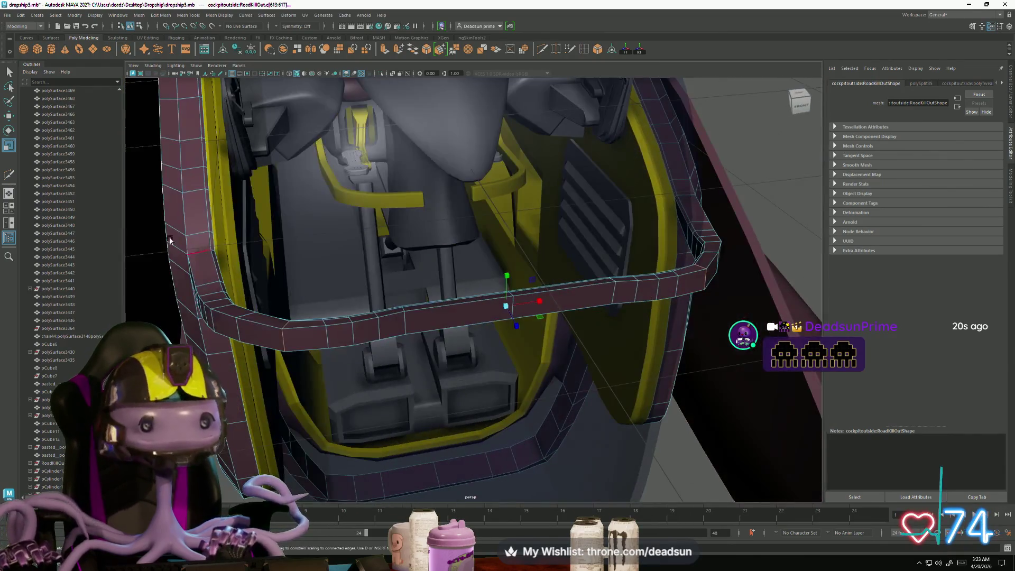
{"action": "double_click", "coordinate": [597, 49]}
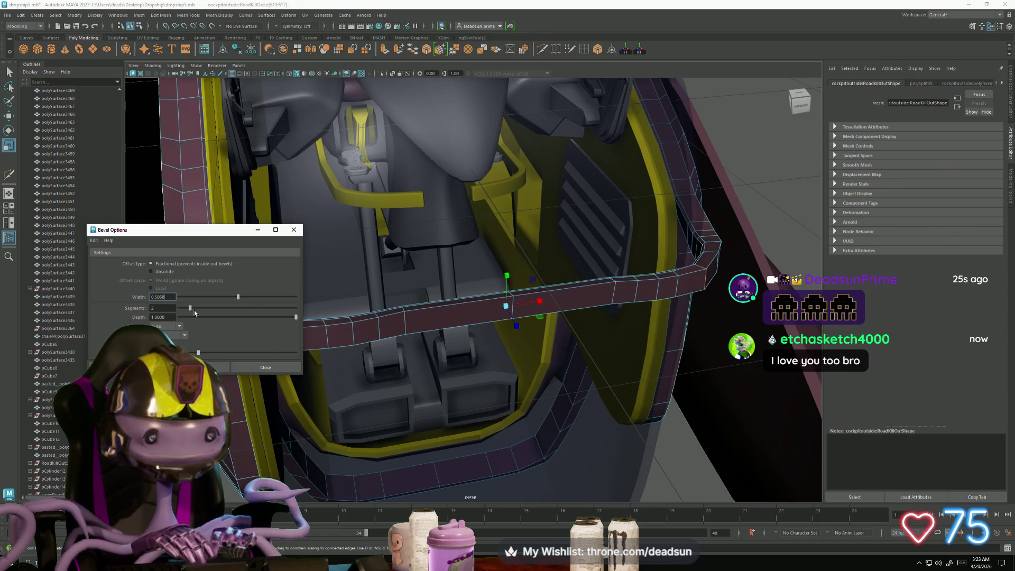
Step: Bevel the first two rim edge sets with width 0.2945 and 3 segments
{"action": "left_click", "coordinate": [218, 367]}
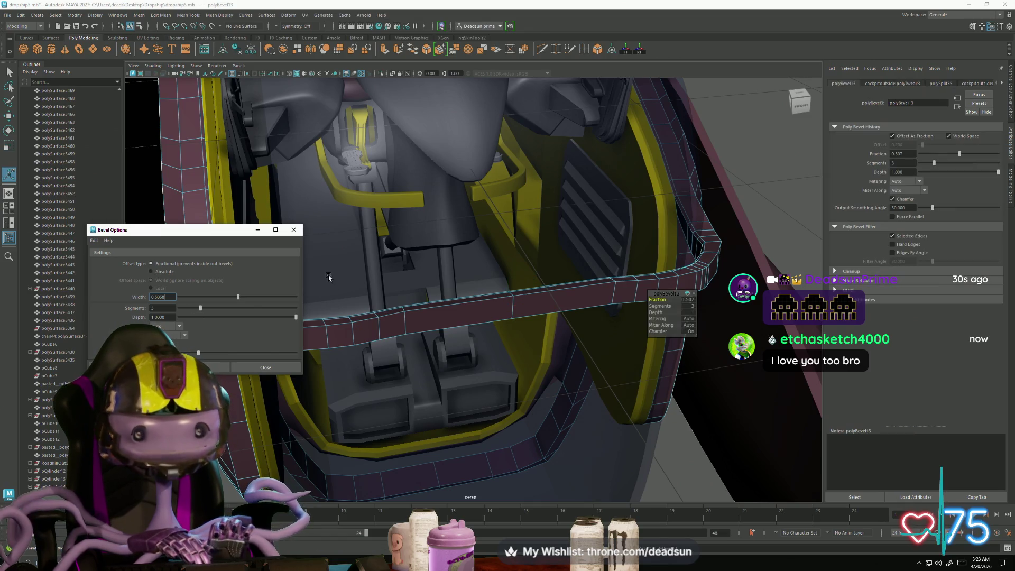
{"action": "mouse_move", "coordinate": [419, 293]}
{"action": "left_mouse_down", "text": "alt"}
{"action": "mouse_move", "coordinate": [408, 324]}
{"action": "mouse_move", "coordinate": [547, 390]}
{"action": "mouse_move", "coordinate": [437, 397]}
{"action": "left_mouse_up", "text": "alt"}
{"action": "left_click", "coordinate": [587, 381]}
{"action": "left_click_drag", "start_coordinate": [427, 434], "coordinate": [455, 428], "text": "alt"}
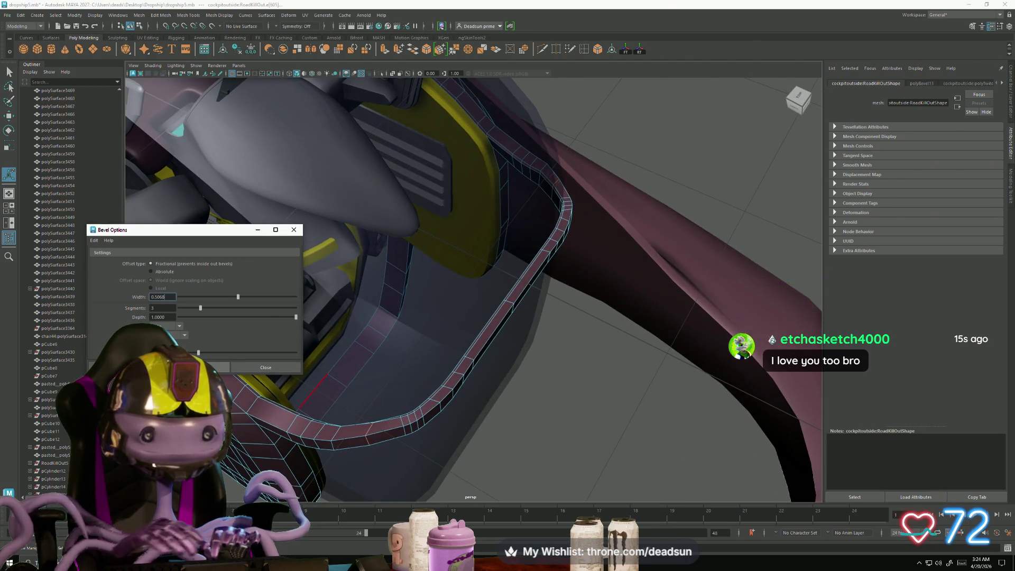
{"action": "left_click", "coordinate": [214, 367]}
{"action": "mouse_move", "coordinate": [328, 373]}
{"action": "left_mouse_down", "text": "alt"}
{"action": "mouse_move", "coordinate": [372, 377]}
{"action": "mouse_move", "coordinate": [377, 312]}
{"action": "left_mouse_up", "text": "alt"}
Step: Bevel one more rim edge, then clear the selection and select the purple cockpit frame
{"action": "left_click", "coordinate": [550, 262]}
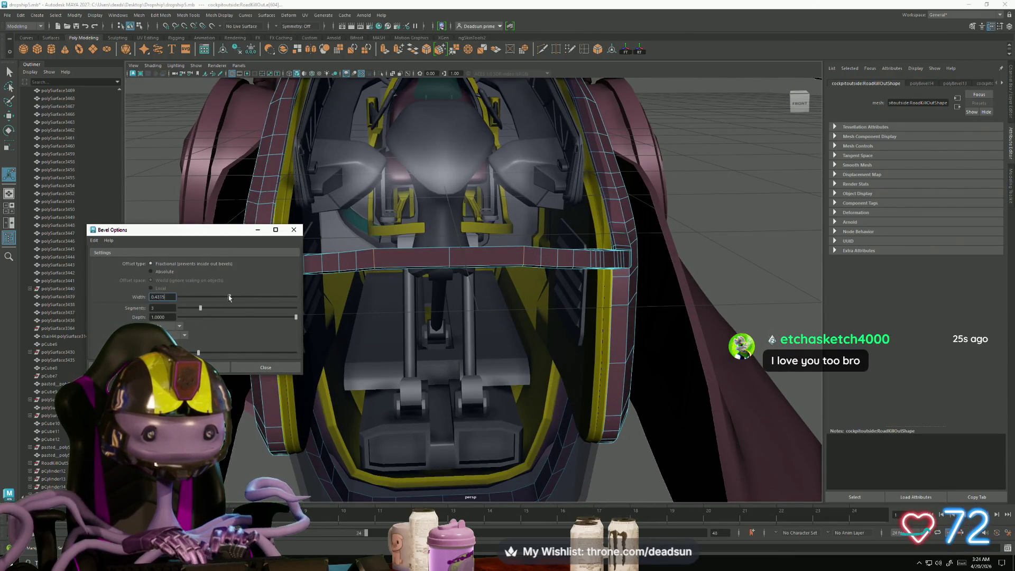
{"action": "left_click", "coordinate": [214, 366]}
{"action": "left_click_drag", "start_coordinate": [422, 317], "coordinate": [499, 301], "text": "alt"}
{"action": "right_click_drag", "start_coordinate": [499, 301], "coordinate": [507, 285]}
{"action": "mouse_move", "coordinate": [476, 317]}
{"action": "left_mouse_down", "text": "alt"}
{"action": "mouse_move", "coordinate": [442, 344]}
{"action": "mouse_move", "coordinate": [393, 329]}
{"action": "mouse_move", "coordinate": [239, 358]}
{"action": "mouse_move", "coordinate": [584, 439]}
{"action": "mouse_move", "coordinate": [641, 412]}
{"action": "mouse_move", "coordinate": [537, 396]}
{"action": "mouse_move", "coordinate": [581, 378]}
{"action": "mouse_move", "coordinate": [560, 370]}
{"action": "mouse_move", "coordinate": [643, 385]}
{"action": "mouse_move", "coordinate": [616, 383]}
{"action": "mouse_move", "coordinate": [641, 370]}
{"action": "left_mouse_up", "text": "alt"}
{"action": "scroll", "coordinate": [403, 402], "scroll_direction": "up", "scroll_amount": 2}
{"action": "left_click", "coordinate": [642, 385]}
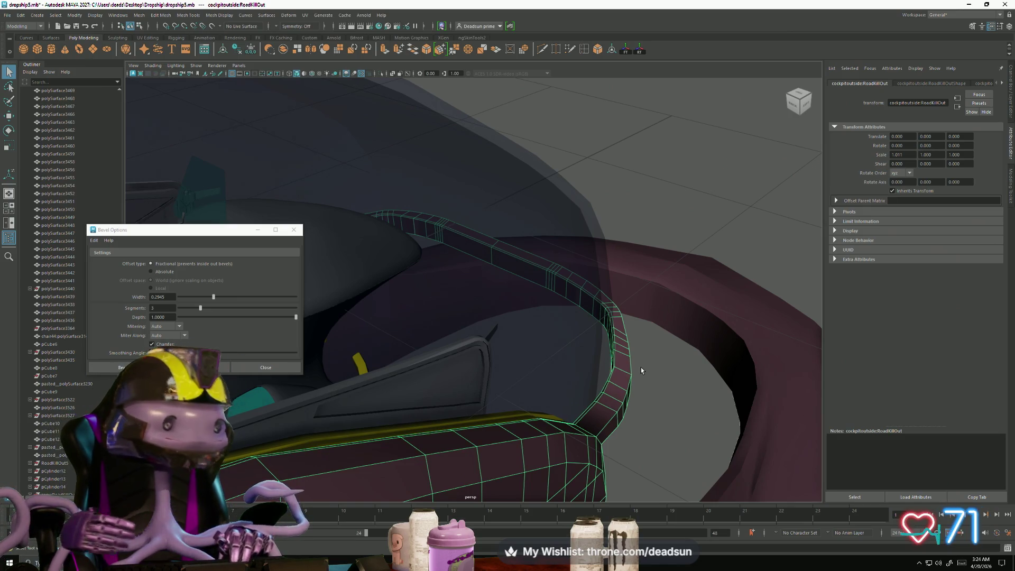
{"action": "mouse_move", "coordinate": [630, 423]}
{"action": "left_mouse_down", "text": "alt"}
{"action": "mouse_move", "coordinate": [550, 403]}
{"action": "mouse_move", "coordinate": [652, 399]}
{"action": "mouse_move", "coordinate": [650, 425]}
{"action": "mouse_move", "coordinate": [589, 409]}
{"action": "mouse_move", "coordinate": [595, 392]}
{"action": "mouse_move", "coordinate": [714, 397]}
{"action": "mouse_move", "coordinate": [651, 387]}
{"action": "mouse_move", "coordinate": [682, 384]}
{"action": "left_mouse_up", "text": "alt"}
{"action": "right_click", "coordinate": [427, 260]}
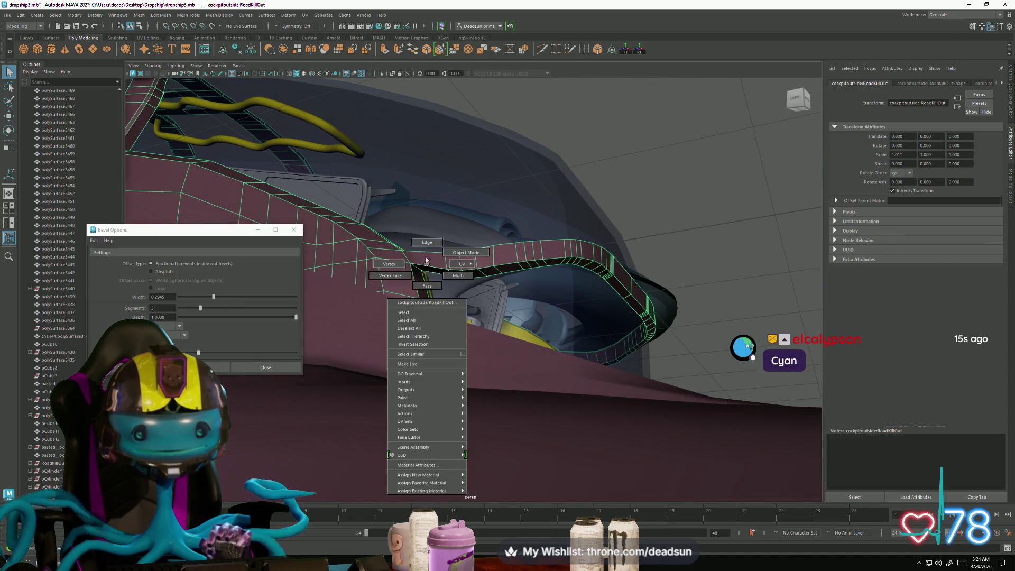
{"action": "left_click", "coordinate": [427, 242]}
{"action": "left_click", "coordinate": [601, 305]}
{"action": "mouse_move", "coordinate": [600, 306]}
{"action": "left_mouse_down", "text": "alt"}
{"action": "mouse_move", "coordinate": [469, 324]}
{"action": "mouse_move", "coordinate": [536, 337]}
{"action": "mouse_move", "coordinate": [509, 349]}
{"action": "left_mouse_up", "text": "alt"}
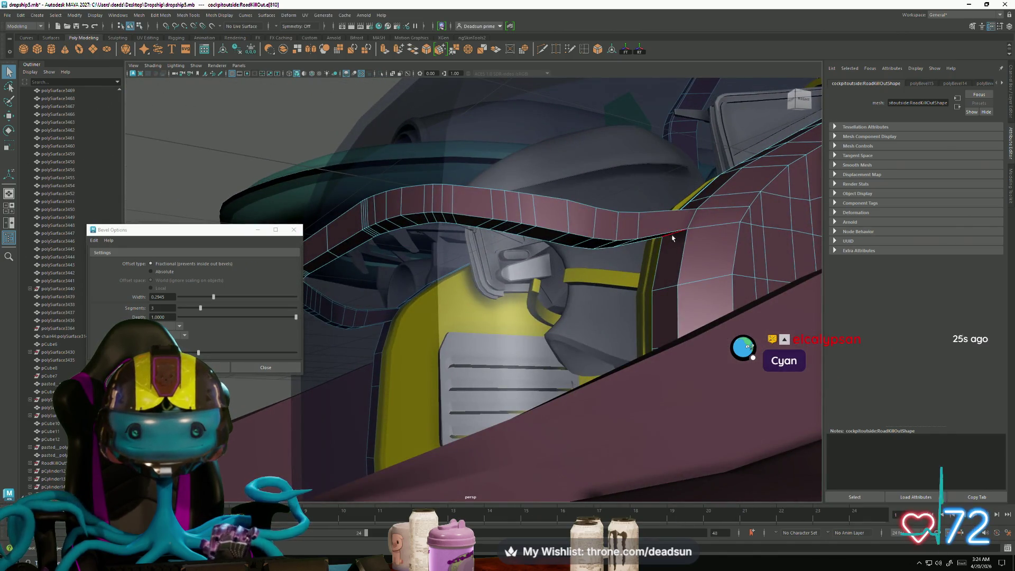
{"action": "mouse_move", "coordinate": [607, 281]}
{"action": "left_mouse_down", "text": "alt"}
{"action": "mouse_move", "coordinate": [557, 294]}
{"action": "mouse_move", "coordinate": [553, 263]}
{"action": "left_mouse_up", "text": "alt"}
{"action": "key", "text": "w"}
{"action": "left_click_drag", "start_coordinate": [487, 247], "coordinate": [488, 248]}
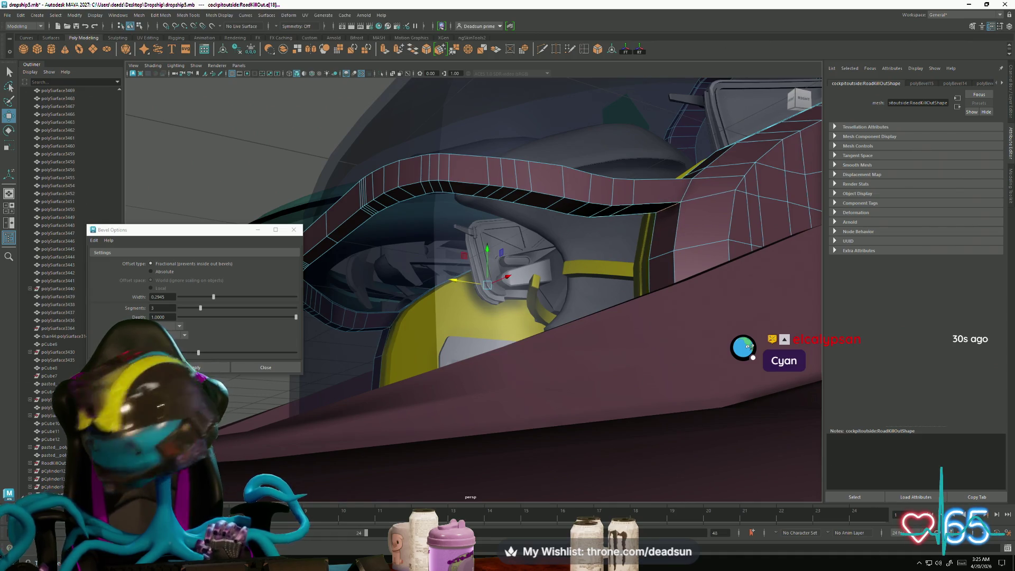
{"action": "key", "text": "alt+Tab"}
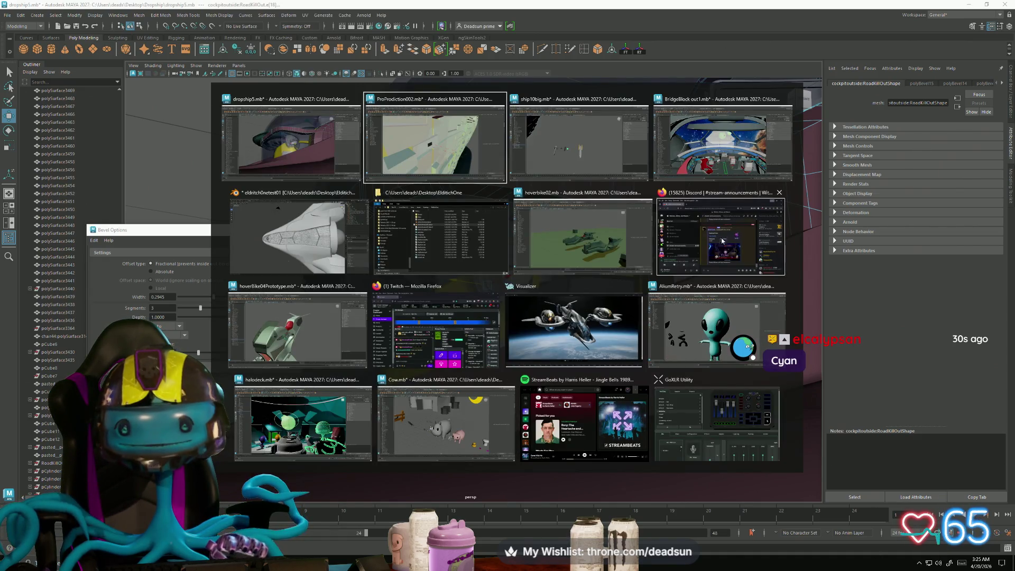
{"action": "key", "text": "Escape"}
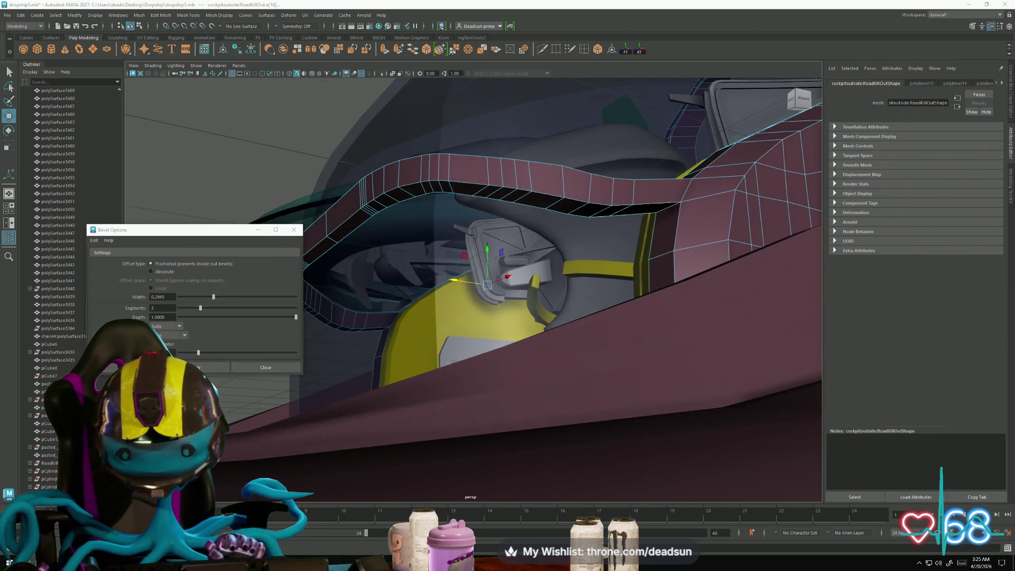
{"action": "mouse_move", "coordinate": [473, 315]}
{"action": "left_mouse_down", "text": "alt"}
{"action": "mouse_move", "coordinate": [553, 236]}
{"action": "mouse_move", "coordinate": [571, 236]}
{"action": "mouse_move", "coordinate": [475, 264]}
{"action": "left_mouse_up", "text": "alt"}
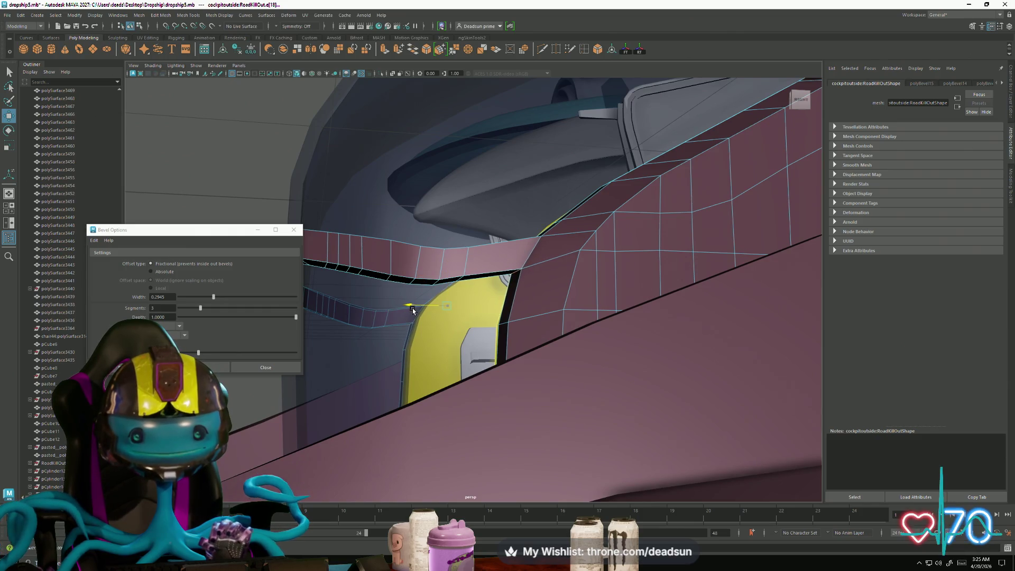
{"action": "right_click_drag", "start_coordinate": [412, 311], "coordinate": [363, 320], "text": "alt"}
{"action": "left_click_drag", "start_coordinate": [363, 320], "coordinate": [470, 369], "text": "alt"}
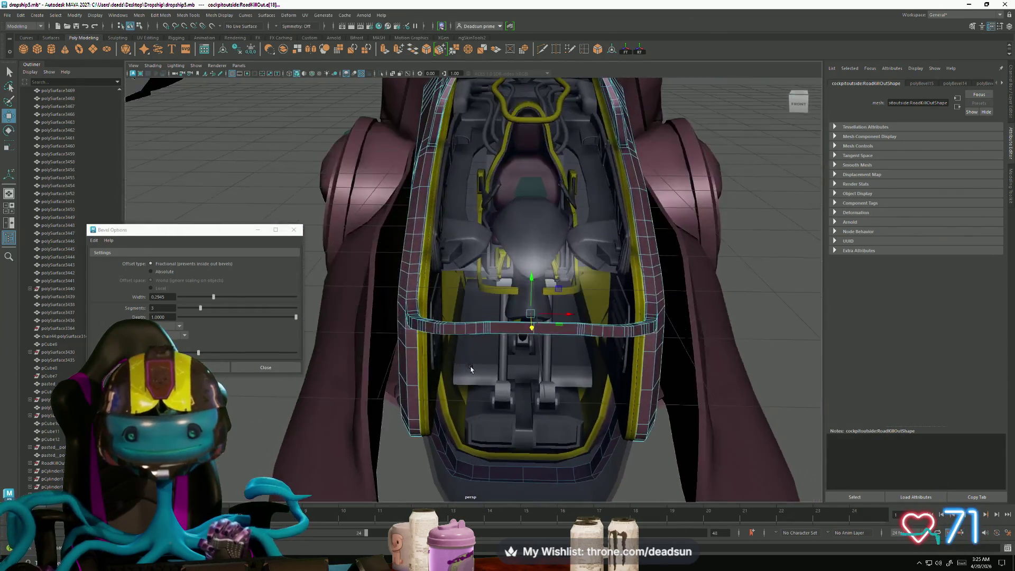
{"action": "right_click_drag", "start_coordinate": [470, 368], "coordinate": [719, 450], "text": "alt"}
{"action": "right_click", "coordinate": [526, 433]}
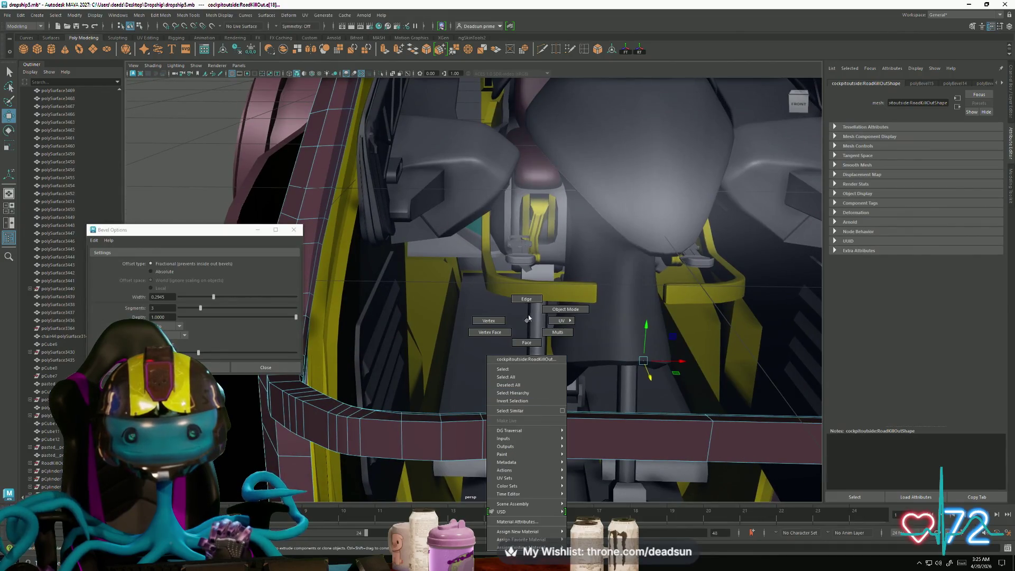
{"action": "right_click_drag", "start_coordinate": [527, 433], "coordinate": [442, 420], "text": "alt"}
{"action": "mouse_move", "coordinate": [442, 420]}
{"action": "left_mouse_down", "text": "alt"}
{"action": "mouse_move", "coordinate": [358, 405]}
{"action": "mouse_move", "coordinate": [407, 411]}
{"action": "left_mouse_up", "text": "alt"}
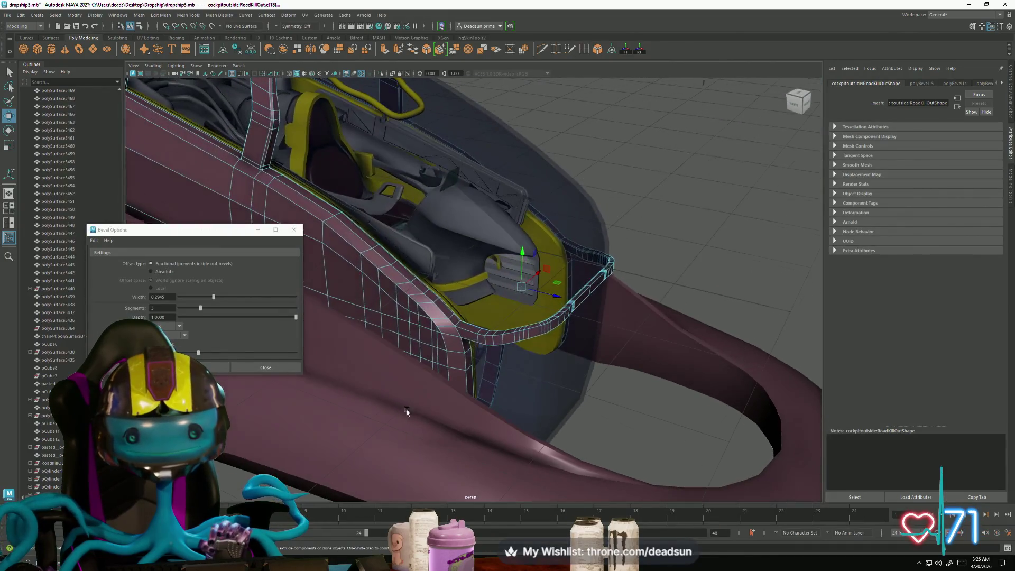
{"action": "left_click", "coordinate": [609, 270]}
{"action": "mouse_move", "coordinate": [610, 270]}
{"action": "left_mouse_down", "text": "alt"}
{"action": "mouse_move", "coordinate": [413, 429]}
{"action": "mouse_move", "coordinate": [444, 417]}
{"action": "mouse_move", "coordinate": [388, 354]}
{"action": "left_mouse_up", "text": "alt"}
{"action": "left_click", "coordinate": [339, 245]}
{"action": "scroll", "coordinate": [498, 378], "scroll_direction": "up", "scroll_amount": 6}
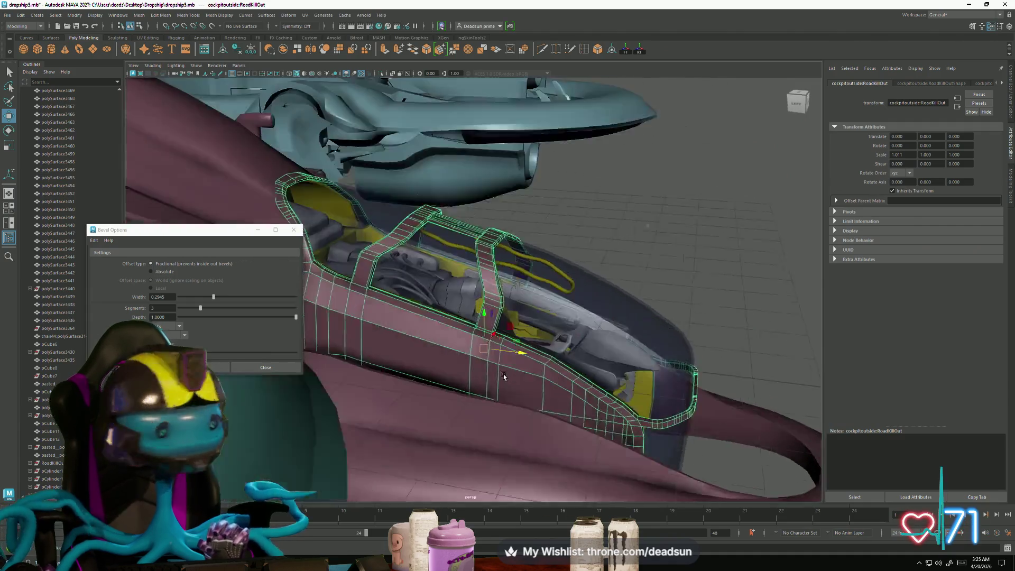
Step: Select the glass1 canopy and hide it to expose the seat and interior
{"action": "mouse_move", "coordinate": [657, 416]}
{"action": "left_mouse_down", "text": "alt"}
{"action": "mouse_move", "coordinate": [585, 405]}
{"action": "mouse_move", "coordinate": [579, 430]}
{"action": "mouse_move", "coordinate": [444, 404]}
{"action": "mouse_move", "coordinate": [422, 414]}
{"action": "left_mouse_up", "text": "alt"}
{"action": "mouse_move", "coordinate": [598, 341]}
{"action": "left_mouse_down", "text": "alt"}
{"action": "mouse_move", "coordinate": [608, 328]}
{"action": "mouse_move", "coordinate": [632, 331]}
{"action": "mouse_move", "coordinate": [505, 269]}
{"action": "left_mouse_up", "text": "alt"}
{"action": "left_click", "coordinate": [491, 262]}
{"action": "mouse_move", "coordinate": [499, 342]}
{"action": "left_mouse_down", "text": "alt"}
{"action": "mouse_move", "coordinate": [510, 351]}
{"action": "mouse_move", "coordinate": [539, 335]}
{"action": "mouse_move", "coordinate": [512, 331]}
{"action": "mouse_move", "coordinate": [609, 316]}
{"action": "mouse_move", "coordinate": [497, 324]}
{"action": "left_mouse_up", "text": "alt"}
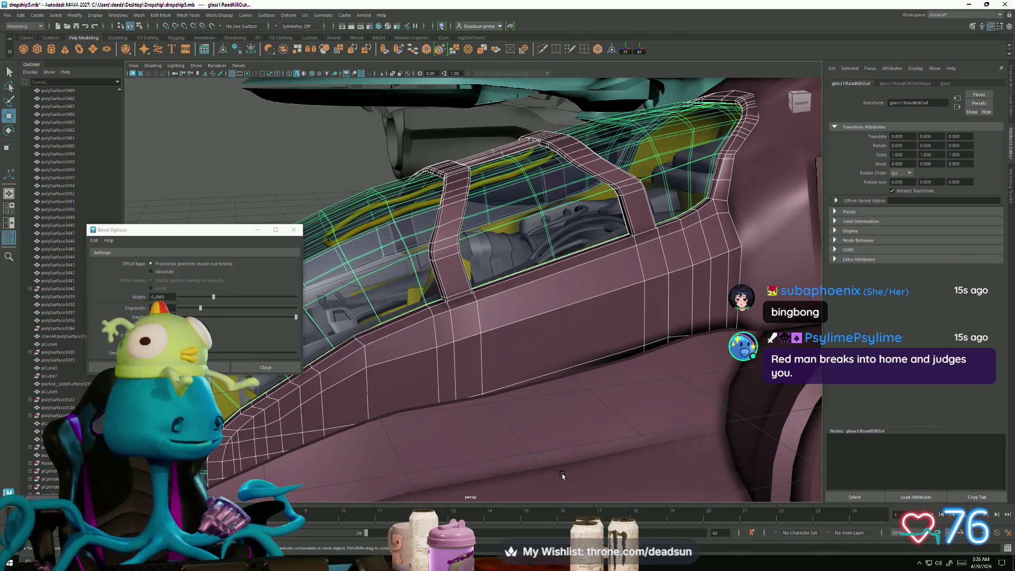
{"action": "mouse_move", "coordinate": [583, 393]}
{"action": "left_mouse_down", "text": "alt"}
{"action": "mouse_move", "coordinate": [573, 449]}
{"action": "mouse_move", "coordinate": [535, 403]}
{"action": "mouse_move", "coordinate": [520, 320]}
{"action": "left_mouse_up", "text": "alt"}
{"action": "mouse_move", "coordinate": [521, 320]}
{"action": "right_mouse_down"}
{"action": "mouse_move", "coordinate": [570, 291]}
{"action": "mouse_move", "coordinate": [562, 329]}
{"action": "right_mouse_up"}
{"action": "right_click", "coordinate": [565, 328]}
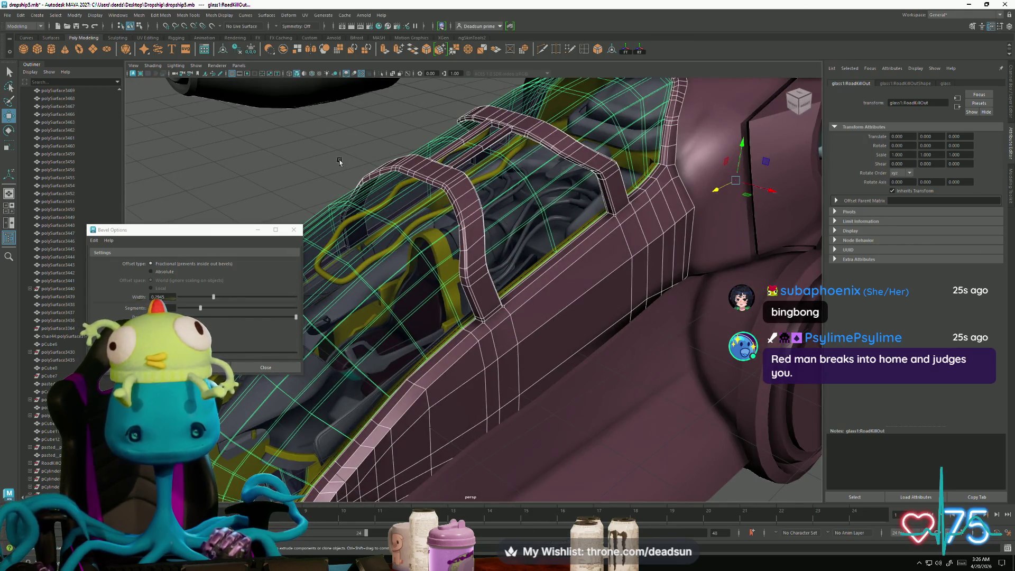
{"action": "key", "text": "Delete"}
{"action": "left_click_drag", "start_coordinate": [482, 262], "coordinate": [432, 285], "text": "alt"}
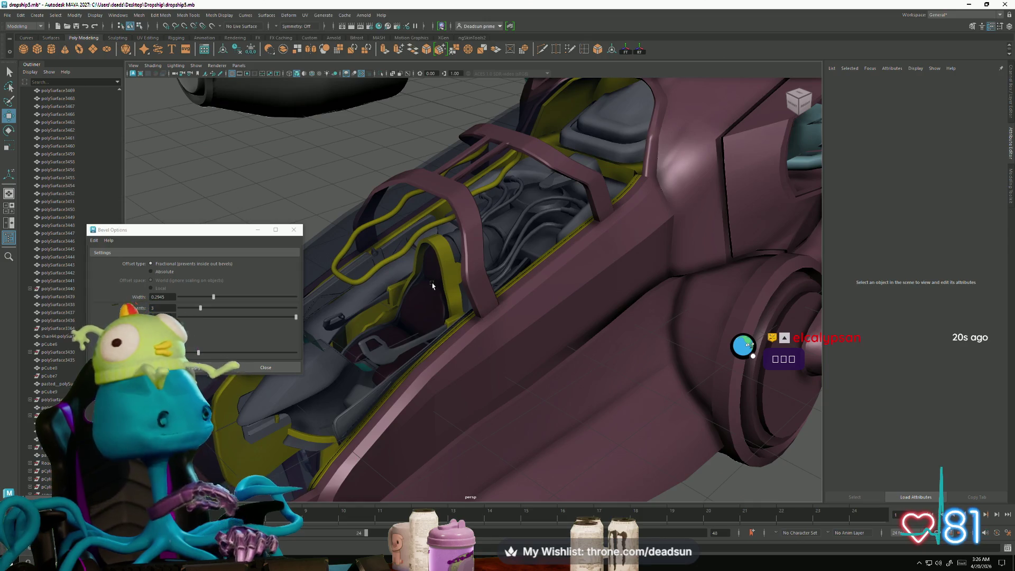
Step: Close the Bevel Options window and view the dropship from the side and close on the cockpit
{"action": "left_click_drag", "start_coordinate": [433, 286], "coordinate": [537, 277], "text": "alt"}
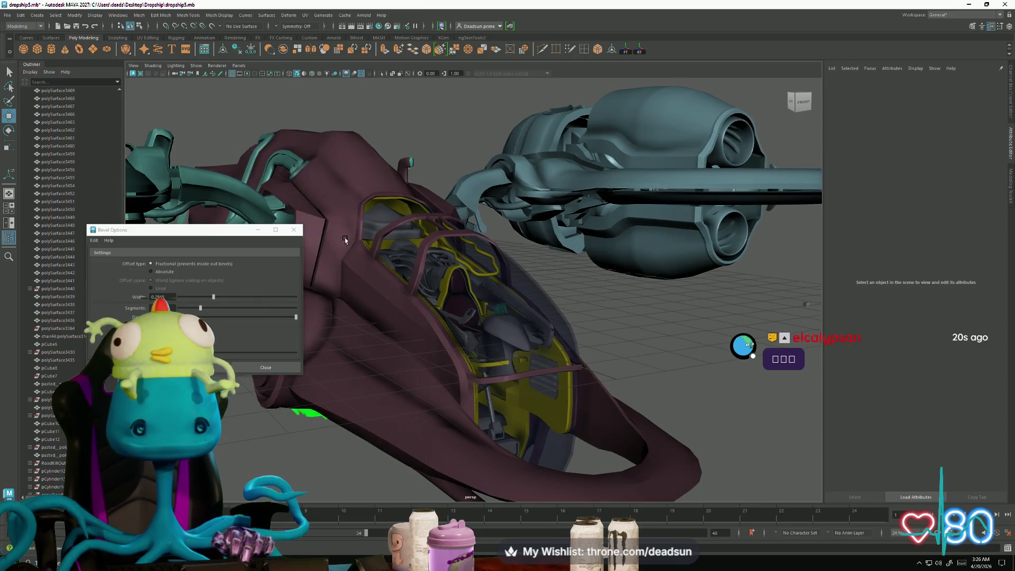
{"action": "left_click", "coordinate": [294, 229]}
{"action": "mouse_move", "coordinate": [328, 264]}
{"action": "left_mouse_down", "text": "alt"}
{"action": "mouse_move", "coordinate": [440, 301]}
{"action": "mouse_move", "coordinate": [364, 311]}
{"action": "mouse_move", "coordinate": [447, 315]}
{"action": "mouse_move", "coordinate": [410, 338]}
{"action": "mouse_move", "coordinate": [480, 314]}
{"action": "mouse_move", "coordinate": [466, 317]}
{"action": "mouse_move", "coordinate": [453, 292]}
{"action": "mouse_move", "coordinate": [437, 324]}
{"action": "left_mouse_up", "text": "alt"}
{"action": "mouse_move", "coordinate": [437, 324]}
{"action": "right_mouse_down", "text": "alt"}
{"action": "mouse_move", "coordinate": [636, 398]}
{"action": "mouse_move", "coordinate": [489, 352]}
{"action": "mouse_move", "coordinate": [438, 348]}
{"action": "right_mouse_up", "text": "alt"}
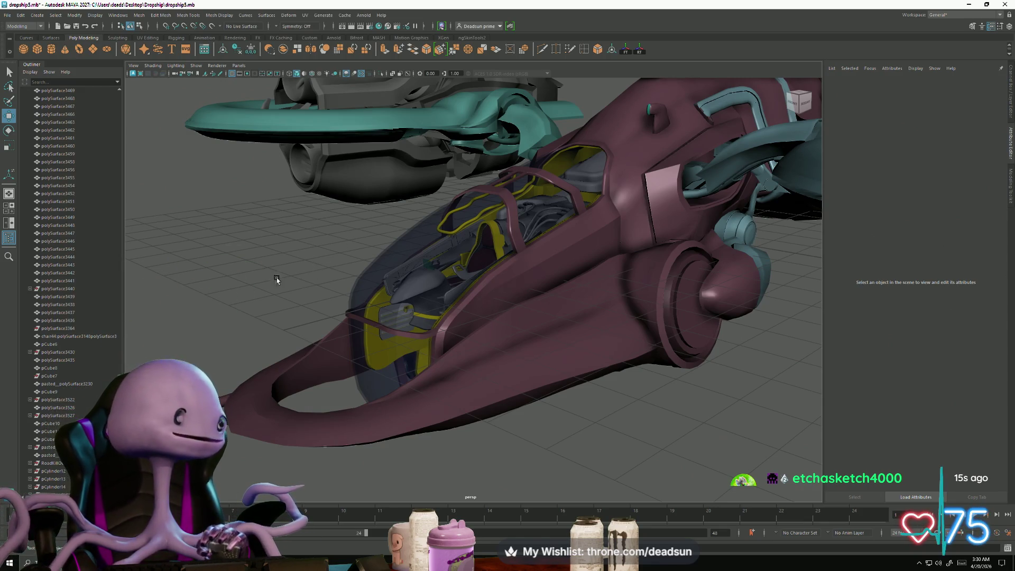
{"action": "scroll", "coordinate": [328, 281], "scroll_direction": "up", "scroll_amount": 10}
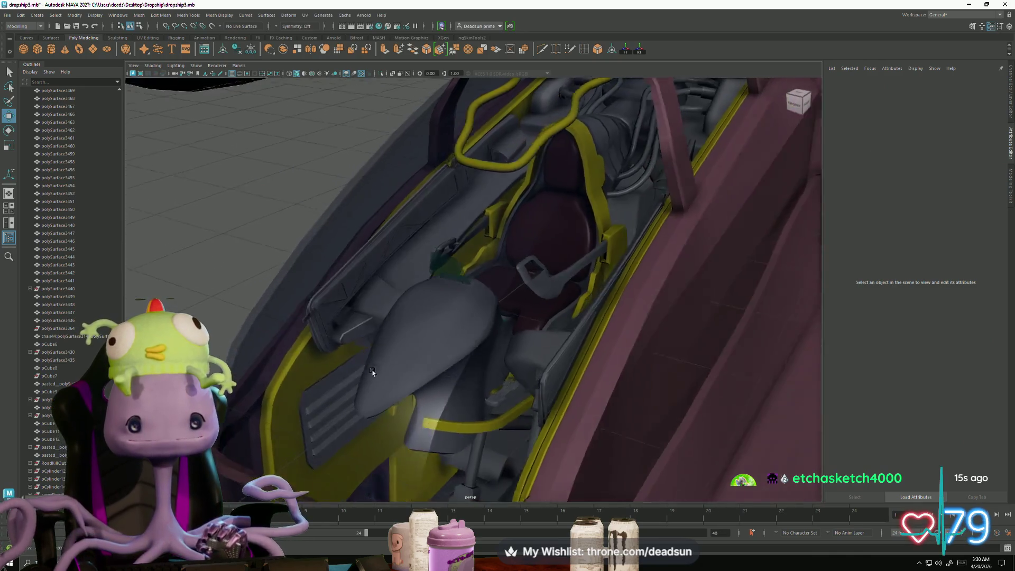
{"action": "mouse_move", "coordinate": [372, 373]}
{"action": "left_mouse_down", "text": "alt"}
{"action": "mouse_move", "coordinate": [532, 399]}
{"action": "mouse_move", "coordinate": [633, 358]}
{"action": "mouse_move", "coordinate": [578, 369]}
{"action": "mouse_move", "coordinate": [589, 370]}
{"action": "mouse_move", "coordinate": [607, 261]}
{"action": "left_mouse_up", "text": "alt"}
{"action": "left_click", "coordinate": [428, 410]}
{"action": "mouse_move", "coordinate": [428, 410]}
{"action": "left_mouse_down", "text": "alt"}
{"action": "mouse_move", "coordinate": [537, 406]}
{"action": "mouse_move", "coordinate": [378, 435]}
{"action": "mouse_move", "coordinate": [453, 423]}
{"action": "mouse_move", "coordinate": [446, 373]}
{"action": "mouse_move", "coordinate": [539, 429]}
{"action": "mouse_move", "coordinate": [499, 414]}
{"action": "mouse_move", "coordinate": [502, 400]}
{"action": "left_mouse_up", "text": "alt"}
{"action": "right_click_drag", "start_coordinate": [503, 400], "coordinate": [535, 442], "text": "alt"}
{"action": "mouse_move", "coordinate": [528, 315]}
{"action": "left_mouse_down", "text": "alt"}
{"action": "mouse_move", "coordinate": [503, 324]}
{"action": "mouse_move", "coordinate": [519, 338]}
{"action": "mouse_move", "coordinate": [536, 410]}
{"action": "mouse_move", "coordinate": [520, 413]}
{"action": "left_mouse_up", "text": "alt"}
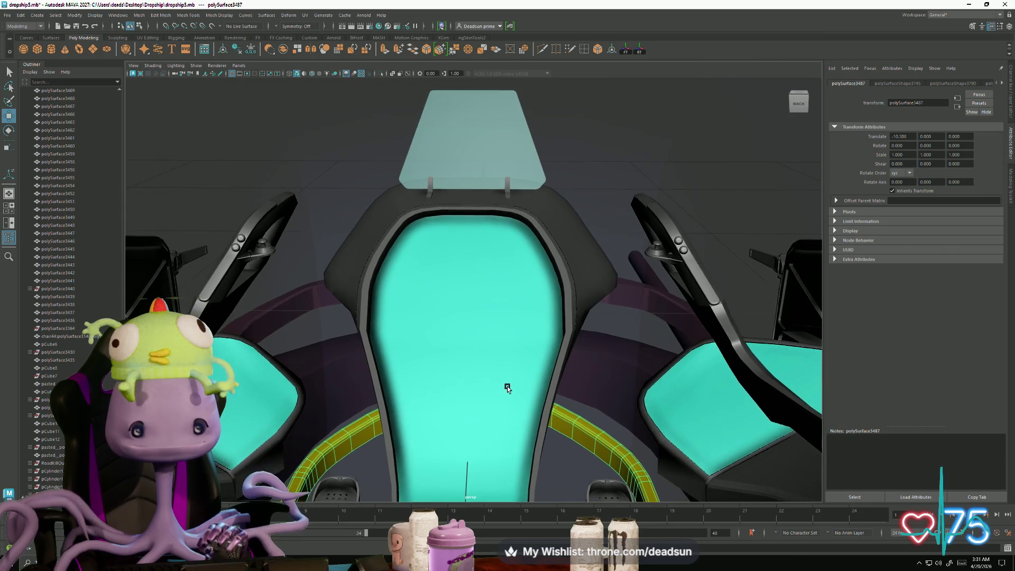
{"action": "right_click_drag", "start_coordinate": [499, 429], "coordinate": [503, 444], "text": "alt"}
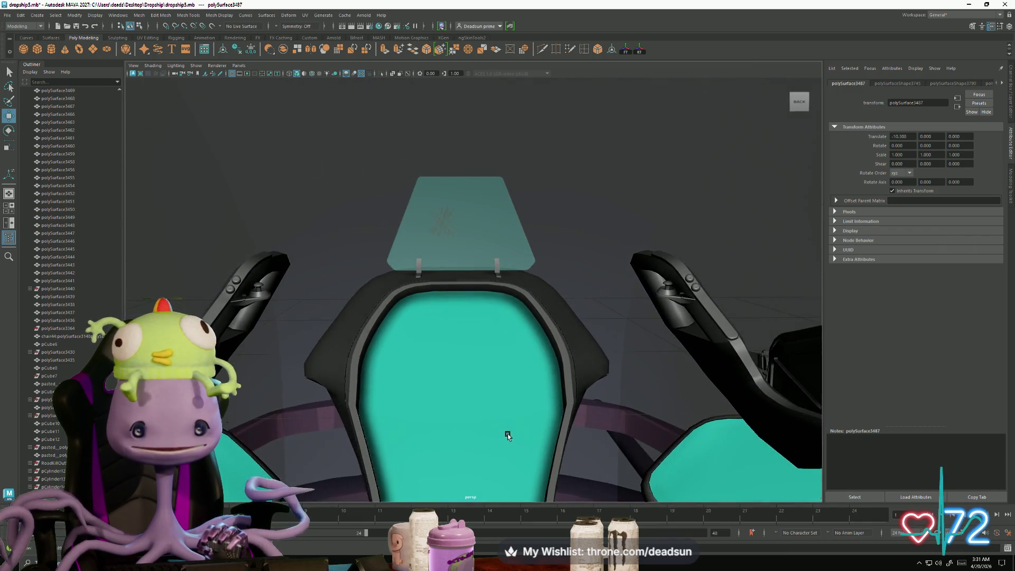
{"action": "mouse_move", "coordinate": [510, 427]}
{"action": "left_mouse_down", "text": "alt"}
{"action": "mouse_move", "coordinate": [506, 415]}
{"action": "mouse_move", "coordinate": [449, 419]}
{"action": "mouse_move", "coordinate": [510, 427]}
{"action": "mouse_move", "coordinate": [487, 423]}
{"action": "mouse_move", "coordinate": [503, 475]}
{"action": "mouse_move", "coordinate": [494, 479]}
{"action": "mouse_move", "coordinate": [481, 235]}
{"action": "mouse_move", "coordinate": [497, 470]}
{"action": "mouse_move", "coordinate": [512, 350]}
{"action": "left_mouse_up", "text": "alt"}
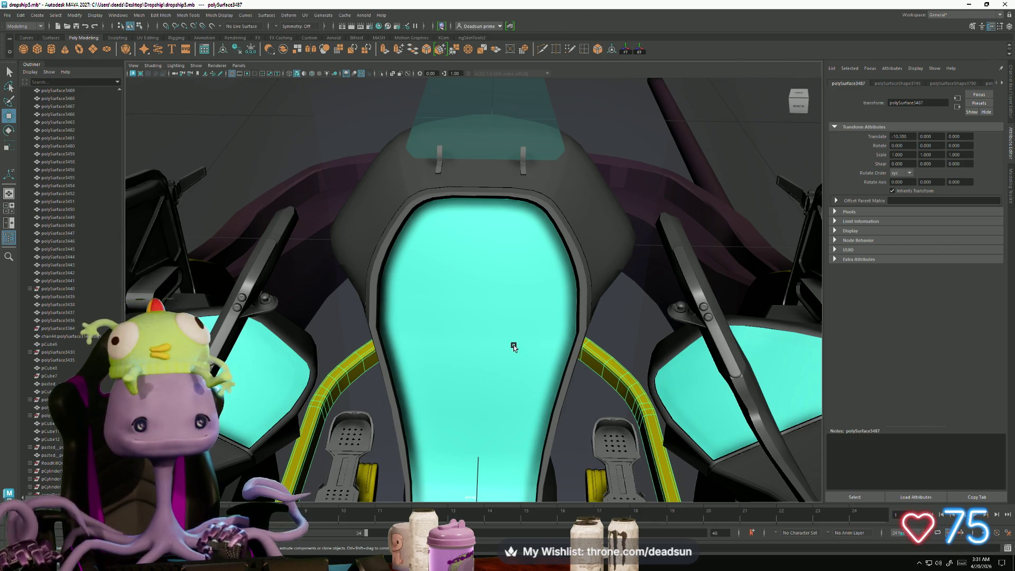
{"action": "left_click", "coordinate": [268, 271]}
{"action": "mouse_move", "coordinate": [269, 271]}
{"action": "left_mouse_down", "text": "alt"}
{"action": "mouse_move", "coordinate": [480, 301]}
{"action": "mouse_move", "coordinate": [329, 272]}
{"action": "mouse_move", "coordinate": [492, 250]}
{"action": "left_mouse_up", "text": "alt"}
{"action": "scroll", "coordinate": [492, 251], "scroll_direction": "down", "scroll_amount": 5}
{"action": "left_click", "coordinate": [298, 191]}
{"action": "left_click_drag", "start_coordinate": [298, 191], "coordinate": [601, 330], "text": "alt"}
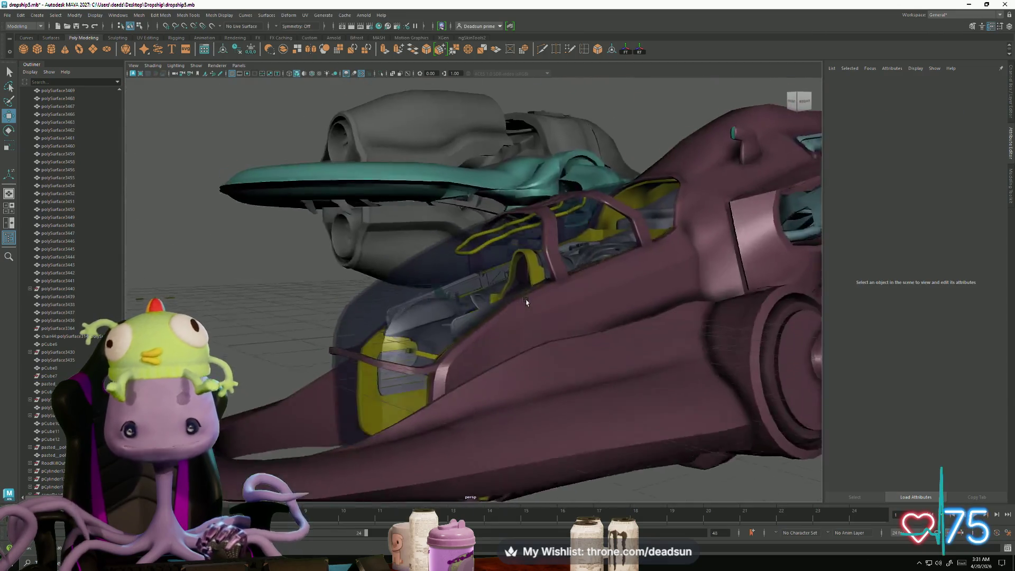
Step: Set the Blade:RoadKillOut5 hull piece's normals to face normals
{"action": "left_click", "coordinate": [606, 343]}
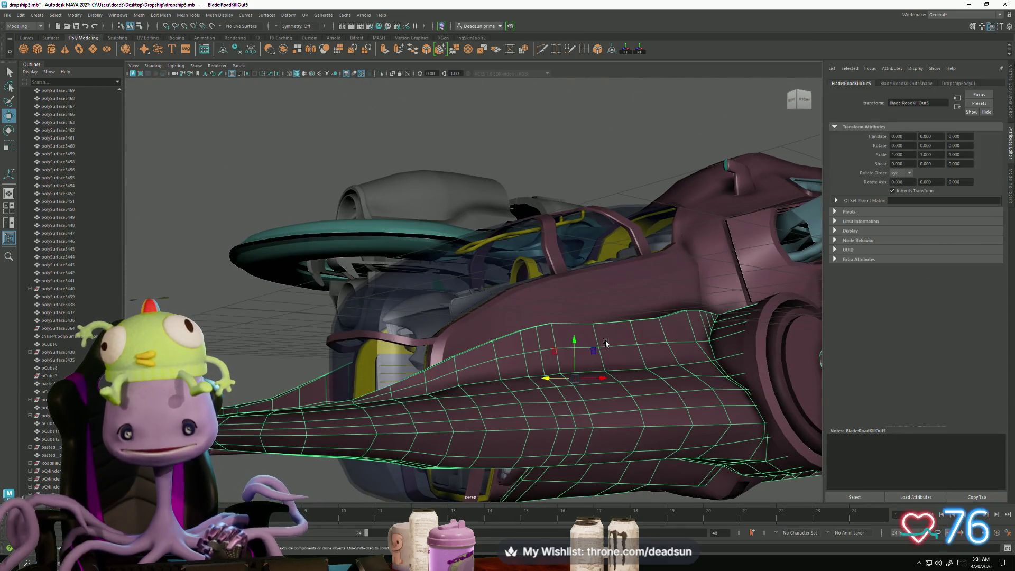
{"action": "right_click_drag", "start_coordinate": [606, 320], "coordinate": [611, 363]}
{"action": "left_click", "coordinate": [607, 342]}
{"action": "left_click", "coordinate": [623, 355]}
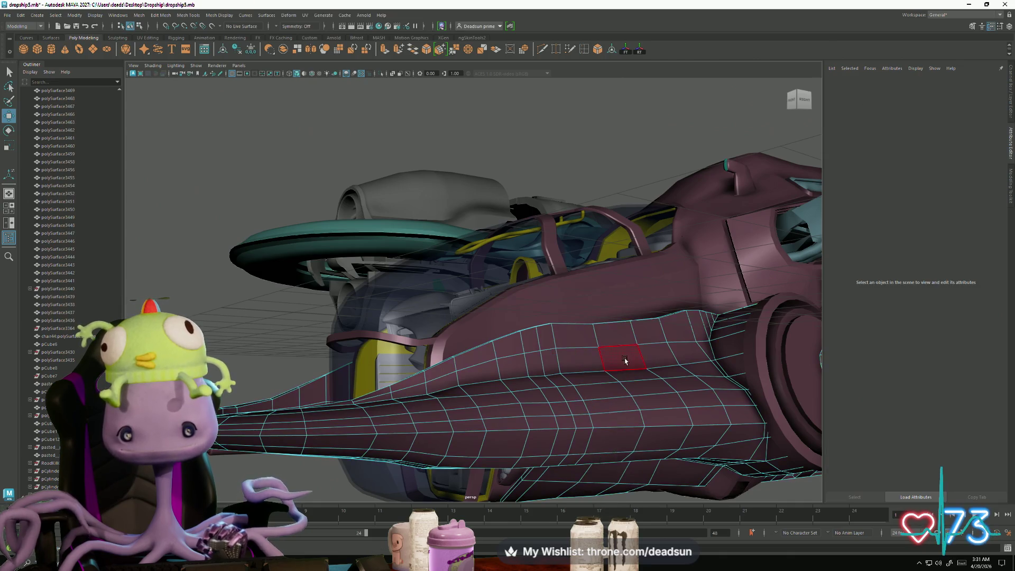
{"action": "left_click", "coordinate": [206, 16]}
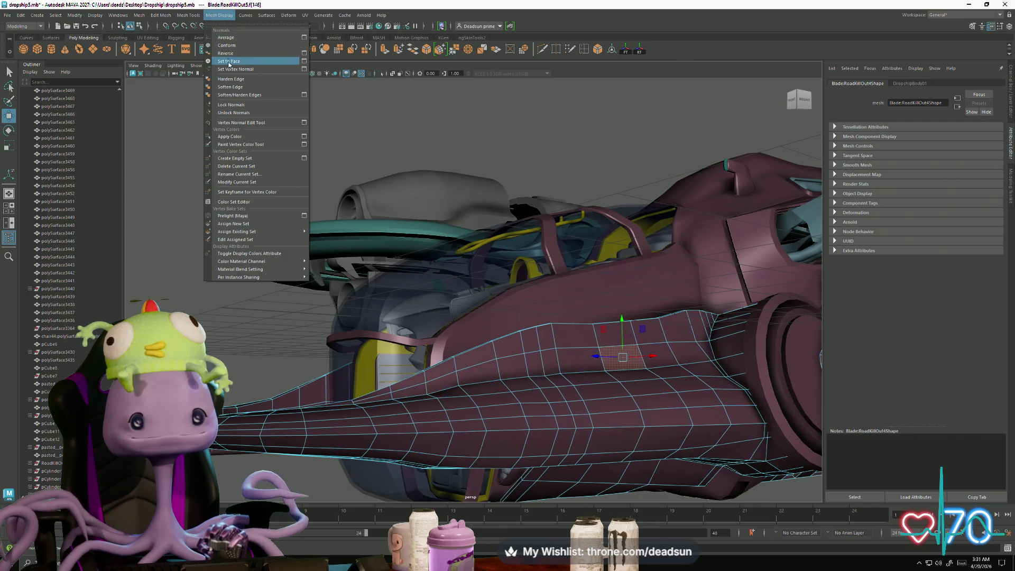
{"action": "left_click", "coordinate": [229, 62]}
Step: Check the hull shading from several angles, deselect, and switch to the Blender ship window
{"action": "left_click", "coordinate": [232, 237]}
{"action": "left_click_drag", "start_coordinate": [233, 238], "coordinate": [222, 242], "text": "alt"}
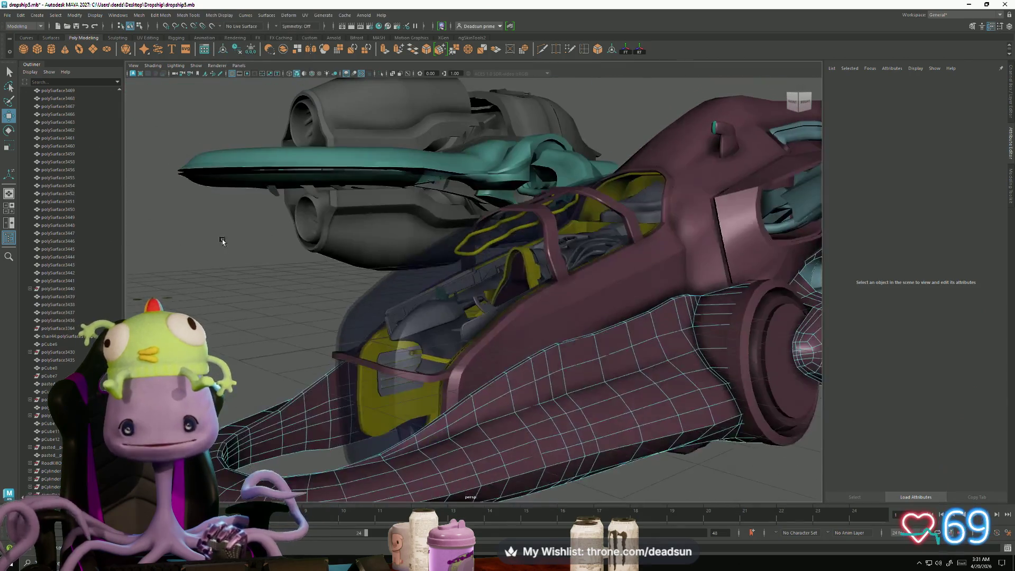
{"action": "mouse_move", "coordinate": [618, 415]}
{"action": "left_mouse_down", "text": "alt"}
{"action": "mouse_move", "coordinate": [571, 407]}
{"action": "mouse_move", "coordinate": [643, 417]}
{"action": "mouse_move", "coordinate": [594, 407]}
{"action": "mouse_move", "coordinate": [572, 386]}
{"action": "left_mouse_up", "text": "alt"}
{"action": "left_click", "coordinate": [630, 375]}
{"action": "left_click", "coordinate": [704, 437]}
{"action": "mouse_move", "coordinate": [670, 309]}
{"action": "right_mouse_down"}
{"action": "mouse_move", "coordinate": [629, 318]}
{"action": "mouse_move", "coordinate": [608, 339]}
{"action": "right_mouse_up"}
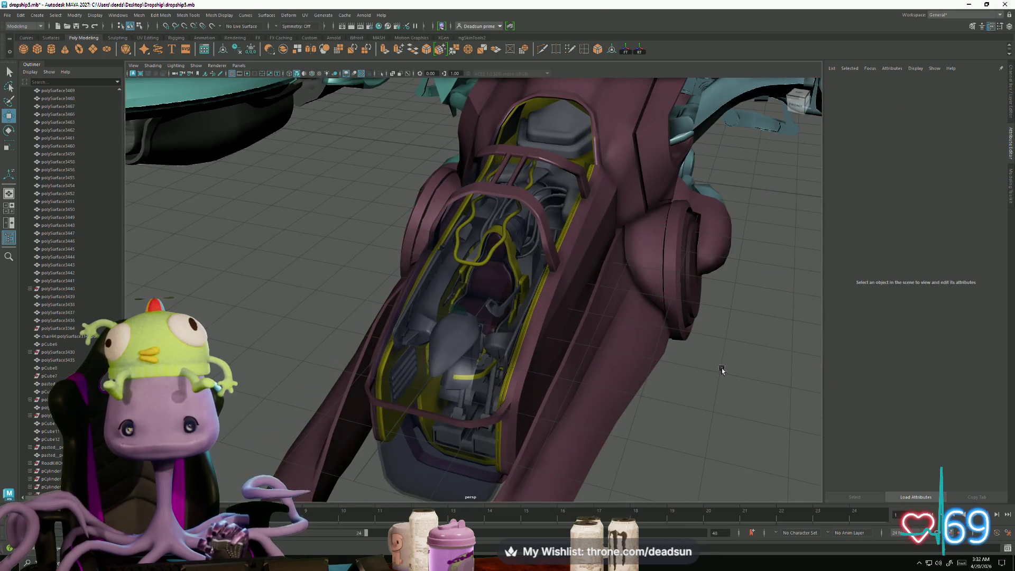
{"action": "mouse_move", "coordinate": [599, 376]}
{"action": "left_mouse_down", "text": "alt"}
{"action": "mouse_move", "coordinate": [435, 329]}
{"action": "mouse_move", "coordinate": [339, 408]}
{"action": "mouse_move", "coordinate": [351, 414]}
{"action": "left_mouse_up", "text": "alt"}
{"action": "left_click", "coordinate": [340, 408]}
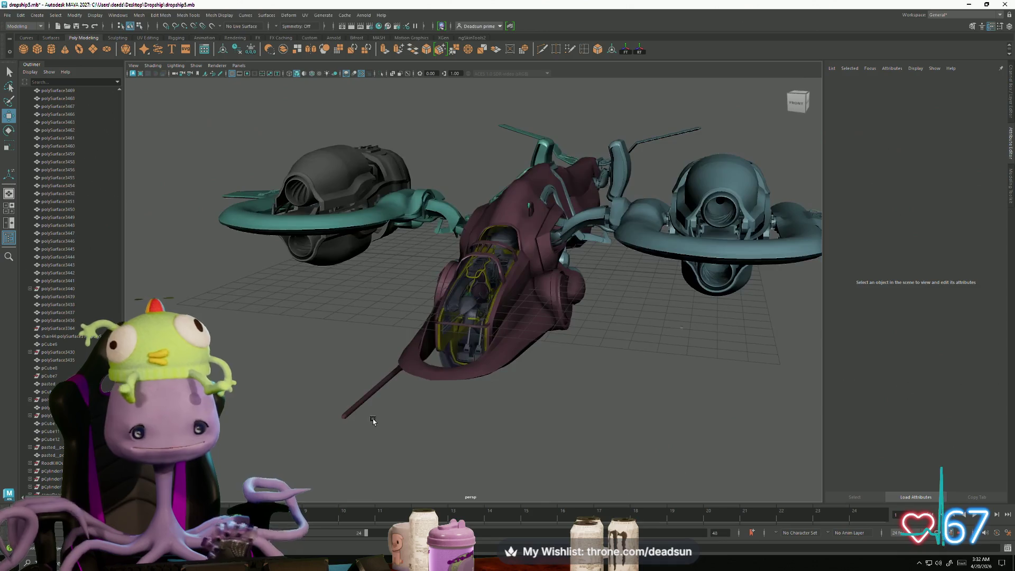
{"action": "key", "text": "super+Tab"}
{"action": "left_click", "coordinate": [464, 225]}
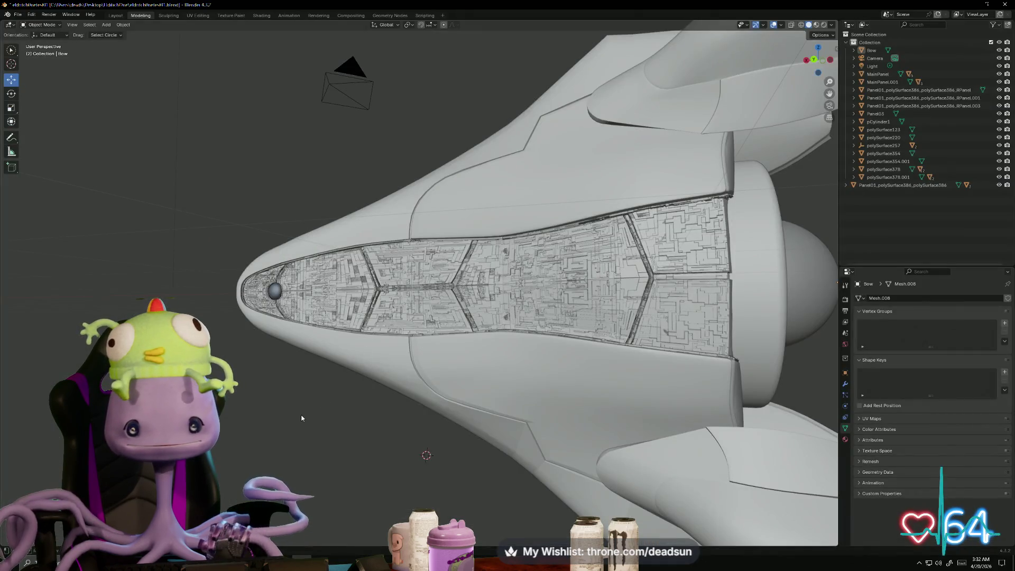
Step: Zoom in on the Blender ship's greebled panels, then switch to the ProProdiction002 Maya scene
{"action": "scroll", "coordinate": [302, 419], "scroll_direction": "down", "scroll_amount": 3}
{"action": "left_click_drag", "start_coordinate": [356, 422], "coordinate": [405, 423], "text": "alt"}
{"action": "scroll", "coordinate": [354, 421], "scroll_direction": "up", "scroll_amount": 10}
{"action": "mouse_move", "coordinate": [410, 418]}
{"action": "middle_mouse_down"}
{"action": "mouse_move", "coordinate": [282, 420]}
{"action": "mouse_move", "coordinate": [382, 443]}
{"action": "middle_mouse_up"}
{"action": "scroll", "coordinate": [289, 421], "scroll_direction": "down", "scroll_amount": 5}
{"action": "key", "text": "alt+Tab"}
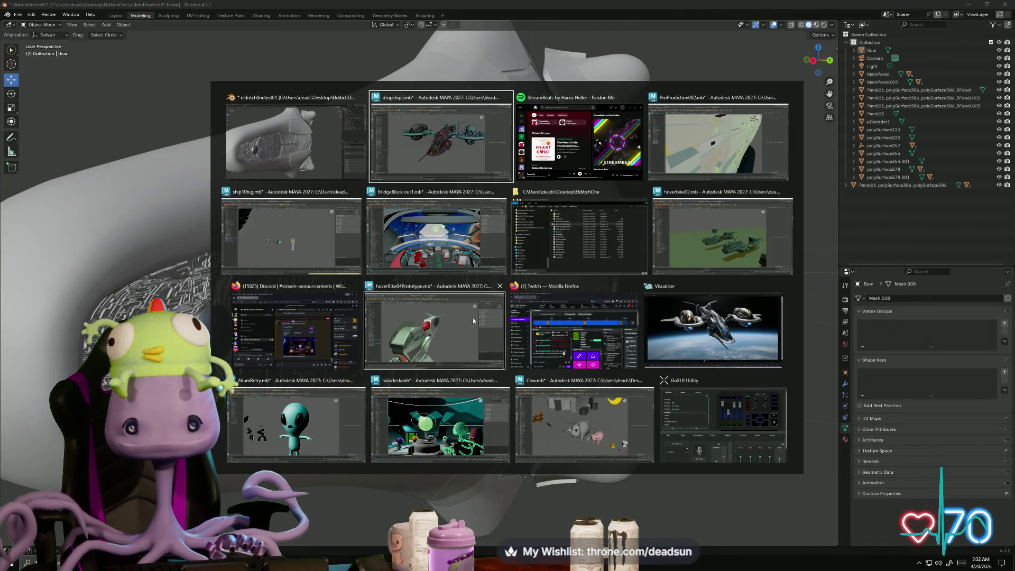
{"action": "left_click", "coordinate": [700, 156]}
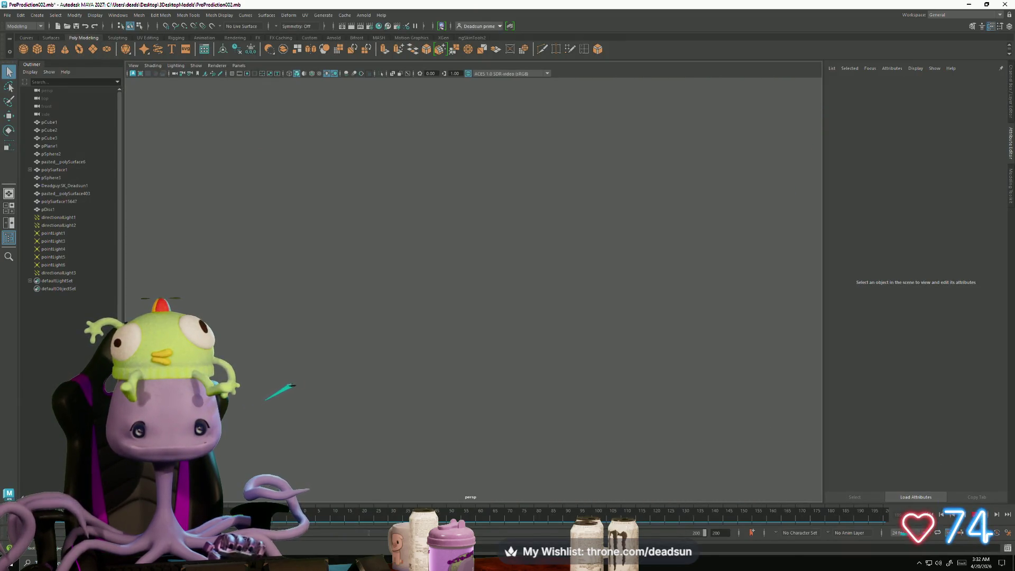
Step: Scrub the camera fly-through to frame 151 and back to 77, then switch to ship10big.mb
{"action": "left_click_drag", "start_coordinate": [534, 532], "coordinate": [750, 532]}
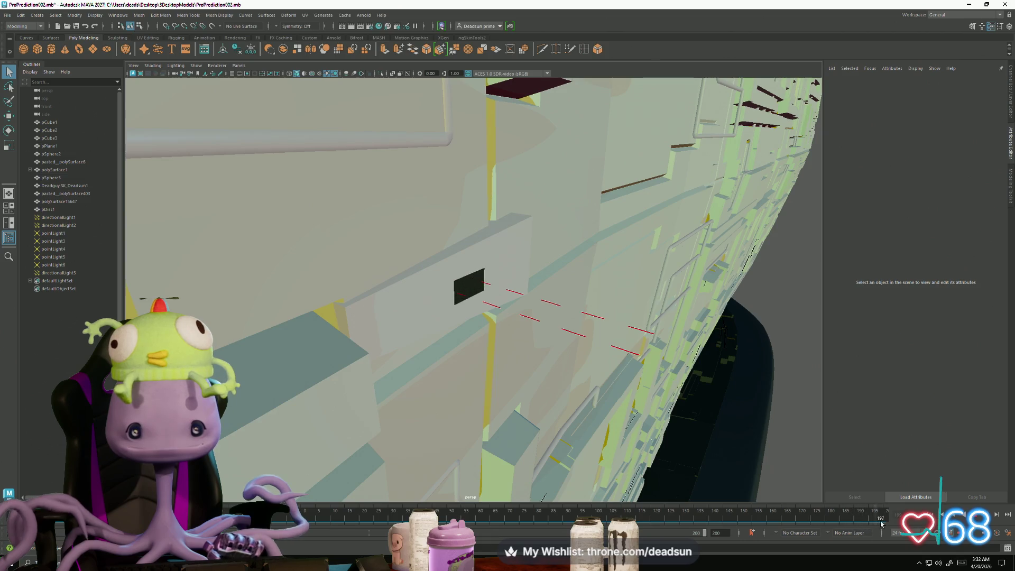
{"action": "left_click_drag", "start_coordinate": [840, 519], "coordinate": [518, 517]}
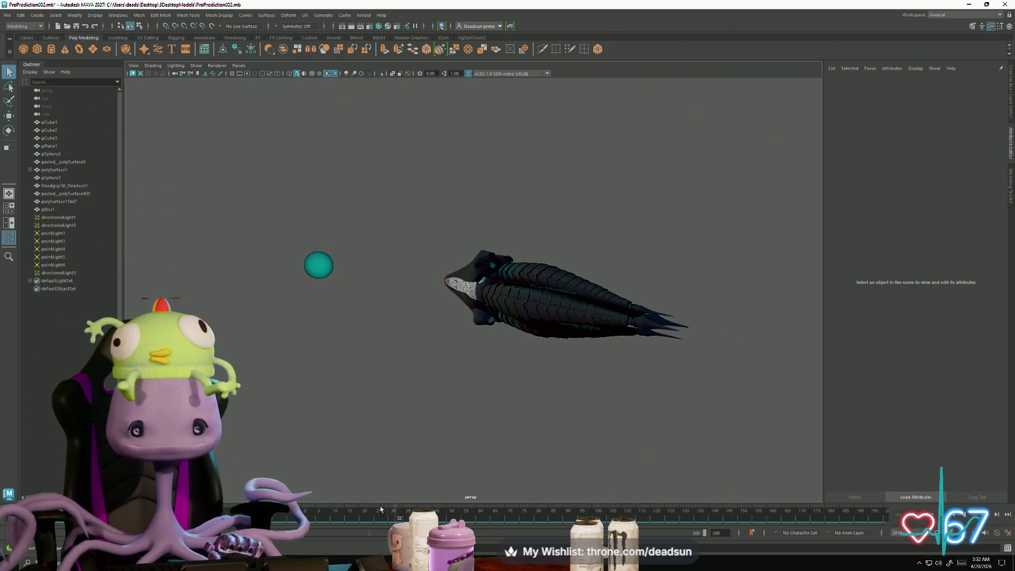
{"action": "key", "text": "alt+Tab"}
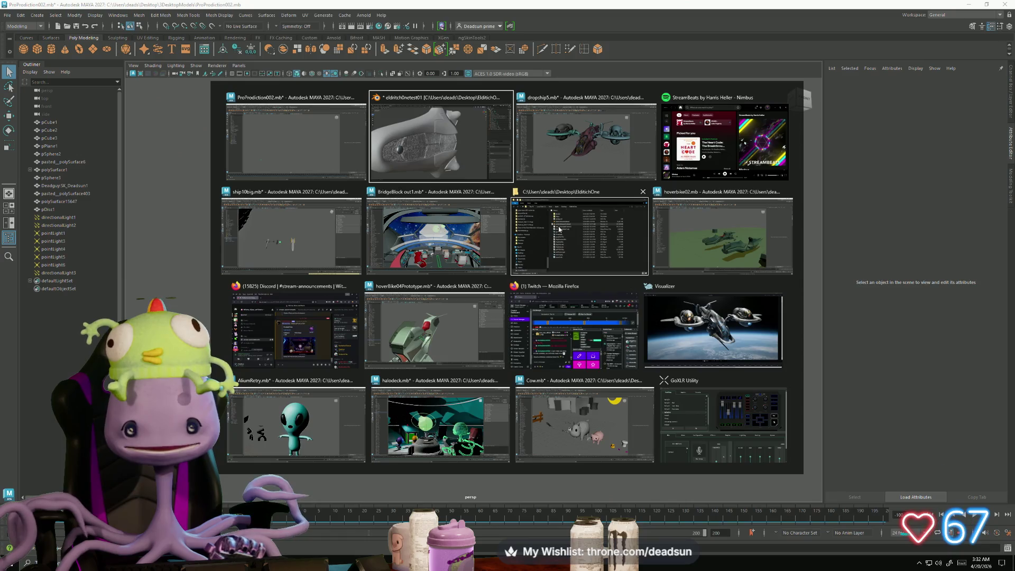
{"action": "left_click", "coordinate": [305, 223]}
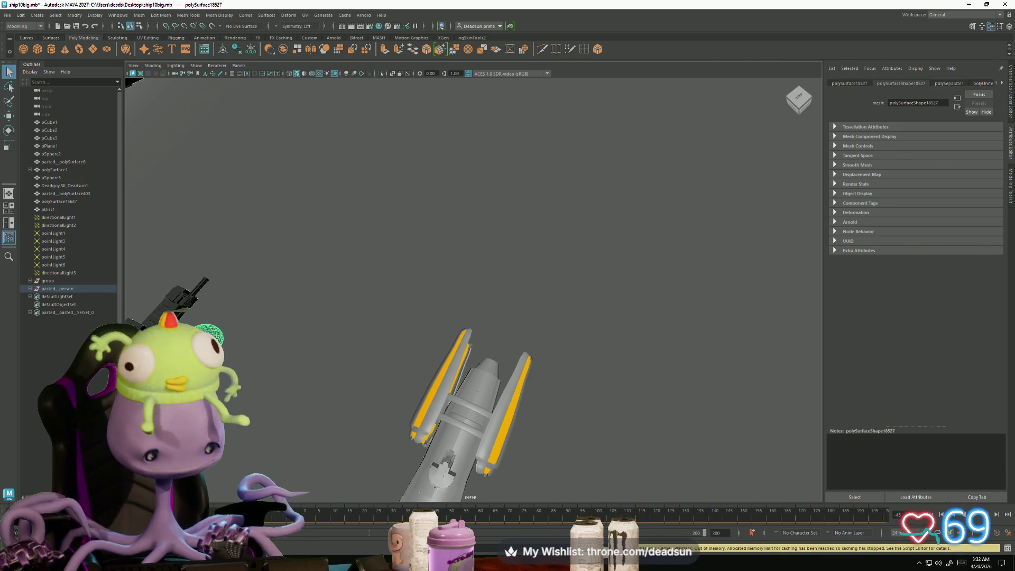
Step: Clear the selection, switch to shaded display, and tour the yellow ship and large dark ship
{"action": "left_click", "coordinate": [317, 396]}
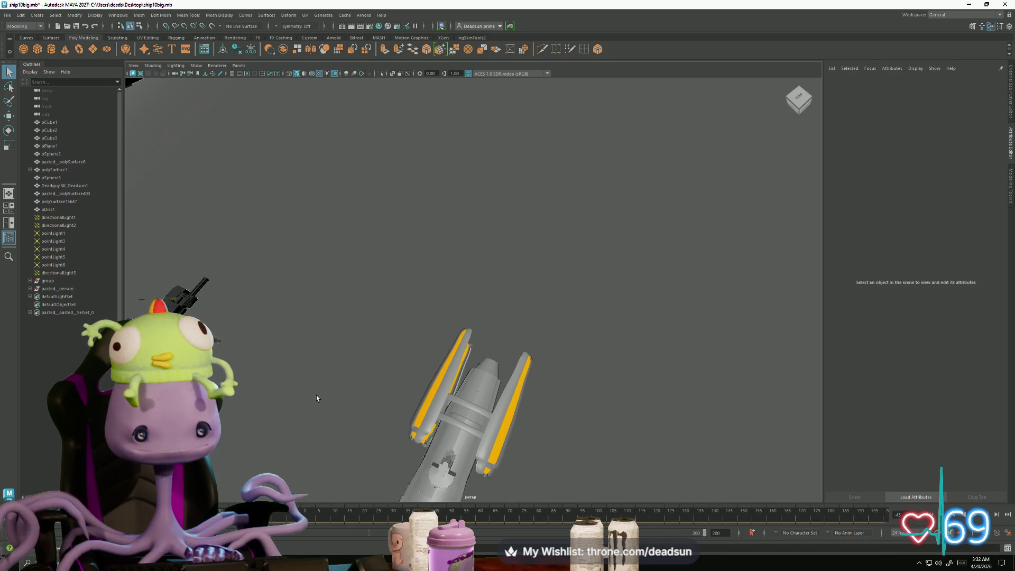
{"action": "key", "text": "ctrl+1"}
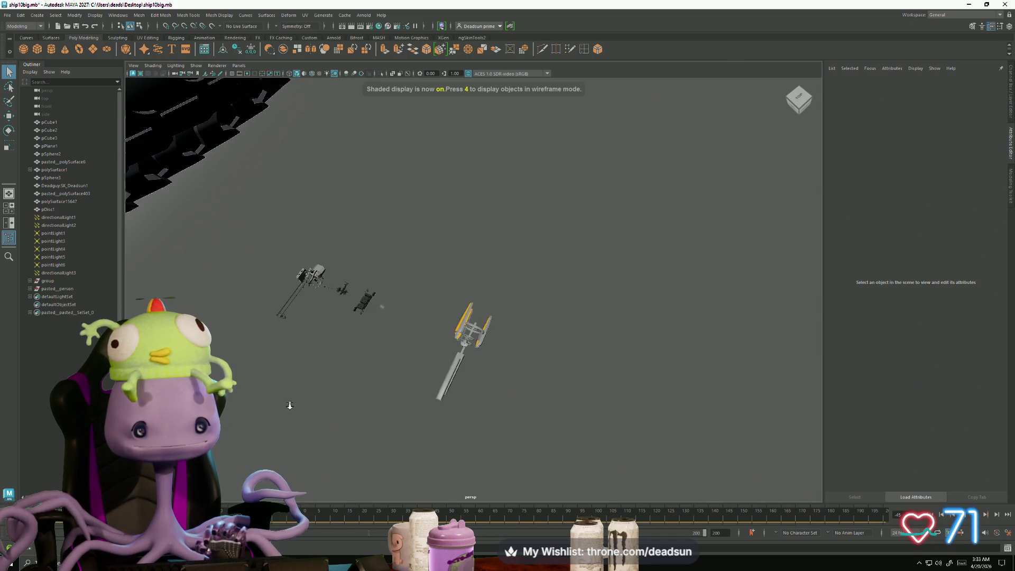
{"action": "mouse_move", "coordinate": [338, 423]}
{"action": "right_mouse_down", "text": "alt"}
{"action": "mouse_move", "coordinate": [442, 419]}
{"action": "mouse_move", "coordinate": [467, 444]}
{"action": "right_mouse_up", "text": "alt"}
{"action": "mouse_move", "coordinate": [467, 443]}
{"action": "left_mouse_down", "text": "alt"}
{"action": "mouse_move", "coordinate": [483, 410]}
{"action": "mouse_move", "coordinate": [387, 410]}
{"action": "mouse_move", "coordinate": [410, 393]}
{"action": "mouse_move", "coordinate": [497, 420]}
{"action": "left_mouse_up", "text": "alt"}
{"action": "mouse_move", "coordinate": [497, 420]}
{"action": "right_mouse_down", "text": "alt"}
{"action": "mouse_move", "coordinate": [525, 427]}
{"action": "mouse_move", "coordinate": [600, 483]}
{"action": "mouse_move", "coordinate": [717, 490]}
{"action": "mouse_move", "coordinate": [597, 447]}
{"action": "right_mouse_up", "text": "alt"}
{"action": "mouse_move", "coordinate": [598, 447]}
{"action": "left_mouse_down", "text": "alt"}
{"action": "mouse_move", "coordinate": [577, 438]}
{"action": "mouse_move", "coordinate": [629, 453]}
{"action": "mouse_move", "coordinate": [474, 278]}
{"action": "left_mouse_up", "text": "alt"}
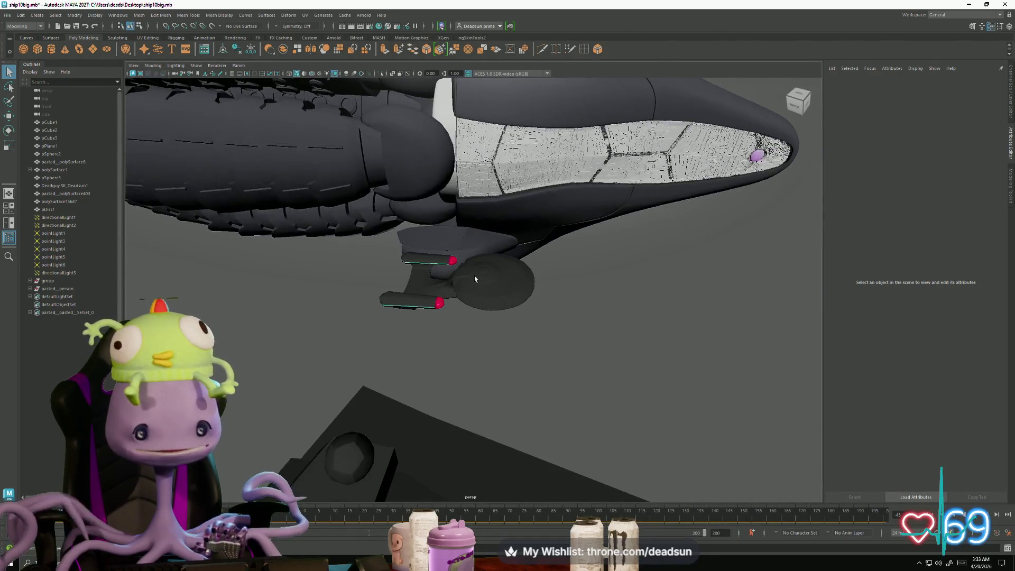
{"action": "key", "text": "f"}
{"action": "left_click", "coordinate": [615, 455]}
{"action": "mouse_move", "coordinate": [615, 456]}
{"action": "left_mouse_down", "text": "alt"}
{"action": "mouse_move", "coordinate": [508, 438]}
{"action": "mouse_move", "coordinate": [489, 414]}
{"action": "mouse_move", "coordinate": [466, 437]}
{"action": "mouse_move", "coordinate": [465, 424]}
{"action": "mouse_move", "coordinate": [465, 480]}
{"action": "mouse_move", "coordinate": [325, 397]}
{"action": "mouse_move", "coordinate": [634, 466]}
{"action": "mouse_move", "coordinate": [446, 417]}
{"action": "mouse_move", "coordinate": [446, 385]}
{"action": "mouse_move", "coordinate": [594, 402]}
{"action": "mouse_move", "coordinate": [516, 375]}
{"action": "mouse_move", "coordinate": [446, 399]}
{"action": "mouse_move", "coordinate": [843, 523]}
{"action": "left_mouse_up", "text": "alt"}
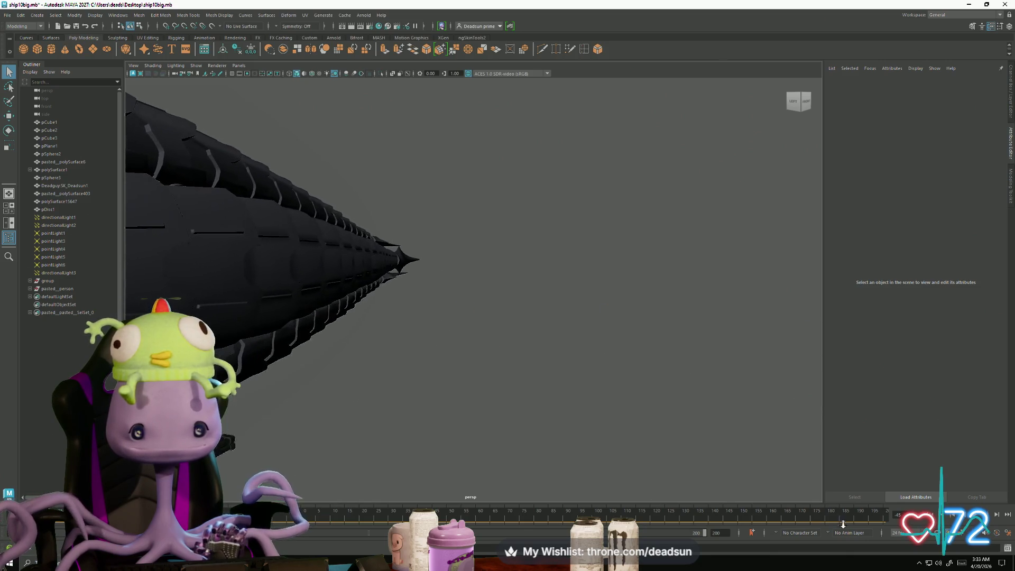
Step: Inspect the mech inside its sphere, then close in on the claw-armed ship's arm and front
{"action": "mouse_move", "coordinate": [624, 438]}
{"action": "right_mouse_down", "text": "alt"}
{"action": "mouse_move", "coordinate": [652, 403]}
{"action": "mouse_move", "coordinate": [700, 444]}
{"action": "mouse_move", "coordinate": [691, 433]}
{"action": "mouse_move", "coordinate": [597, 427]}
{"action": "mouse_move", "coordinate": [601, 441]}
{"action": "right_mouse_up", "text": "alt"}
{"action": "left_click", "coordinate": [597, 427]}
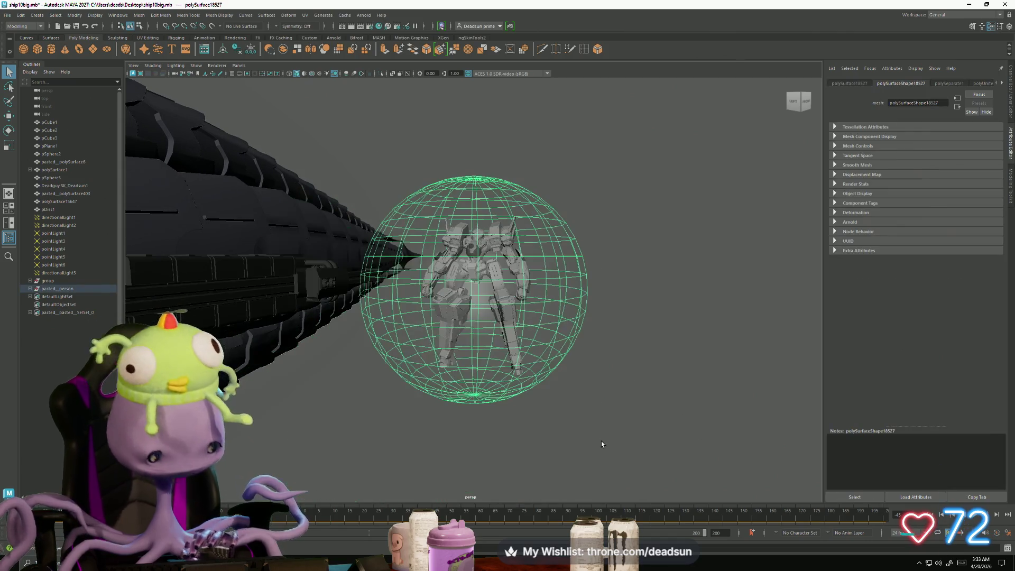
{"action": "left_click", "coordinate": [582, 442]}
{"action": "mouse_move", "coordinate": [582, 441]}
{"action": "left_mouse_down", "text": "alt"}
{"action": "mouse_move", "coordinate": [739, 457]}
{"action": "mouse_move", "coordinate": [727, 453]}
{"action": "mouse_move", "coordinate": [896, 448]}
{"action": "left_mouse_up", "text": "alt"}
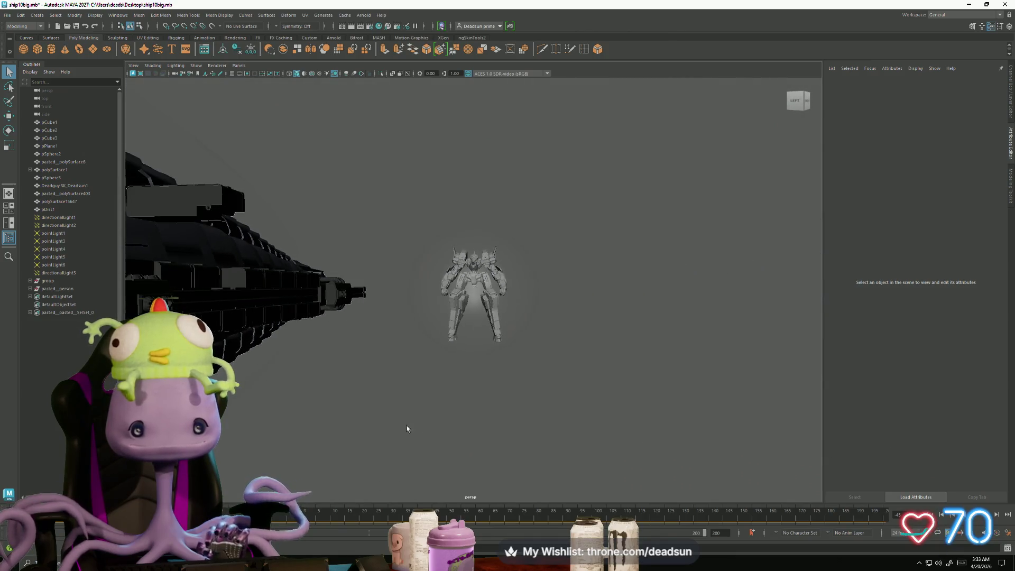
{"action": "mouse_move", "coordinate": [565, 425]}
{"action": "left_mouse_down", "text": "alt"}
{"action": "mouse_move", "coordinate": [550, 458]}
{"action": "mouse_move", "coordinate": [531, 442]}
{"action": "left_mouse_up", "text": "alt"}
{"action": "middle_click_drag", "start_coordinate": [525, 439], "coordinate": [759, 438], "text": "alt"}
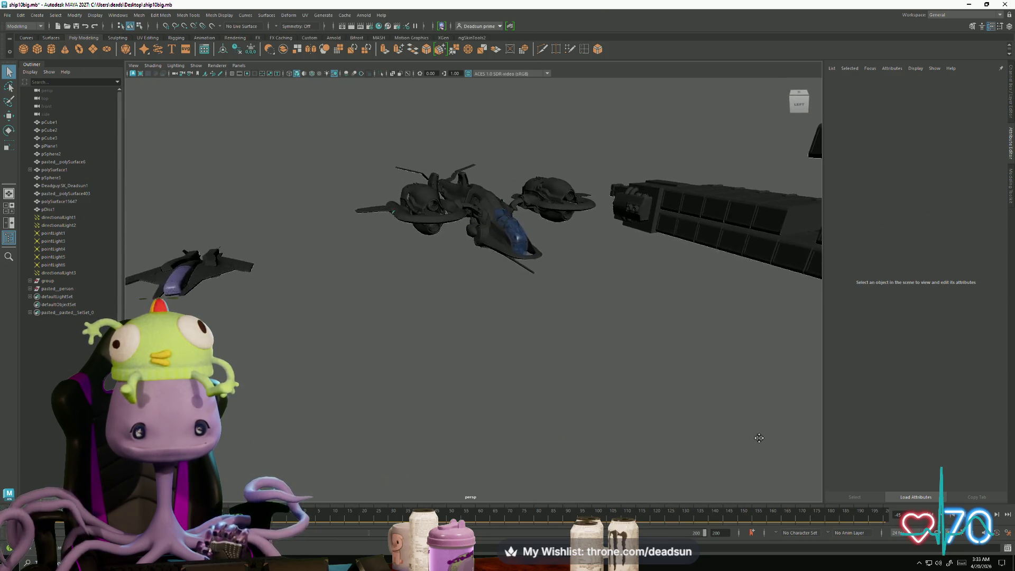
{"action": "right_click_drag", "start_coordinate": [575, 376], "coordinate": [652, 446], "text": "alt"}
{"action": "mouse_move", "coordinate": [652, 446]}
{"action": "left_mouse_down", "text": "alt"}
{"action": "mouse_move", "coordinate": [505, 471]}
{"action": "mouse_move", "coordinate": [479, 459]}
{"action": "mouse_move", "coordinate": [464, 488]}
{"action": "mouse_move", "coordinate": [444, 467]}
{"action": "left_mouse_up", "text": "alt"}
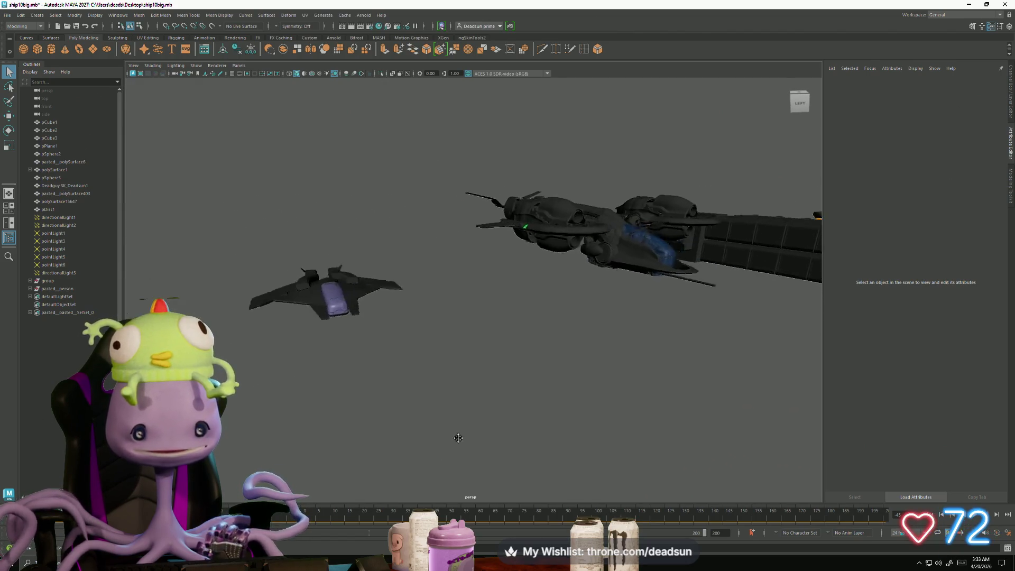
{"action": "right_click_drag", "start_coordinate": [582, 440], "coordinate": [611, 477], "text": "alt"}
{"action": "left_click_drag", "start_coordinate": [611, 477], "coordinate": [608, 479], "text": "alt"}
{"action": "middle_click_drag", "start_coordinate": [607, 479], "coordinate": [608, 468], "text": "alt"}
{"action": "mouse_move", "coordinate": [608, 468]}
{"action": "left_mouse_down", "text": "alt"}
{"action": "mouse_move", "coordinate": [594, 484]}
{"action": "mouse_move", "coordinate": [603, 460]}
{"action": "left_mouse_up", "text": "alt"}
Step: Move from the claw ship's cockpit over to a full view of the grey ship from above
{"action": "mouse_move", "coordinate": [602, 460]}
{"action": "middle_mouse_down", "text": "alt"}
{"action": "mouse_move", "coordinate": [606, 452]}
{"action": "mouse_move", "coordinate": [578, 453]}
{"action": "middle_mouse_up", "text": "alt"}
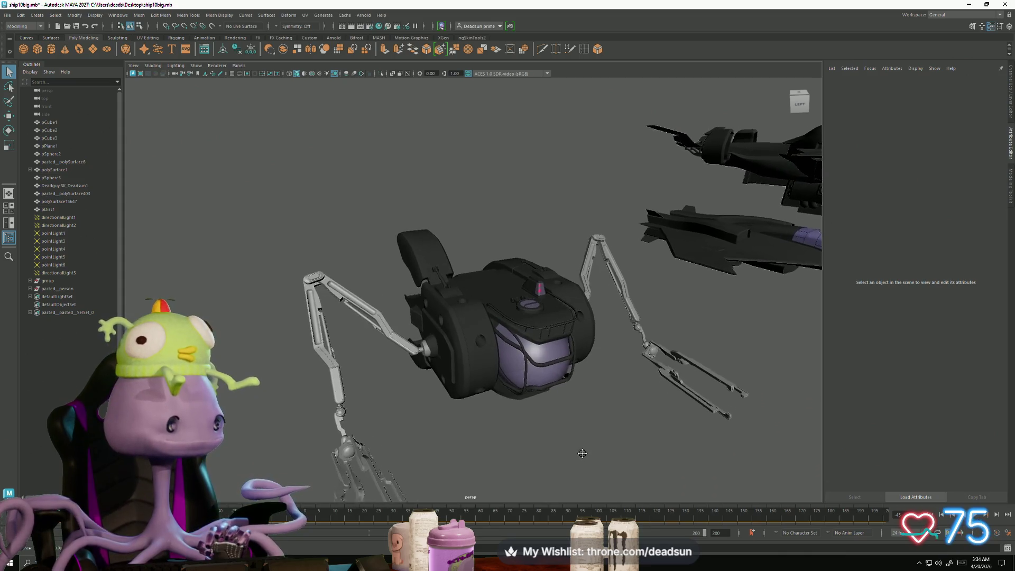
{"action": "left_click_drag", "start_coordinate": [582, 453], "coordinate": [586, 435], "text": "alt"}
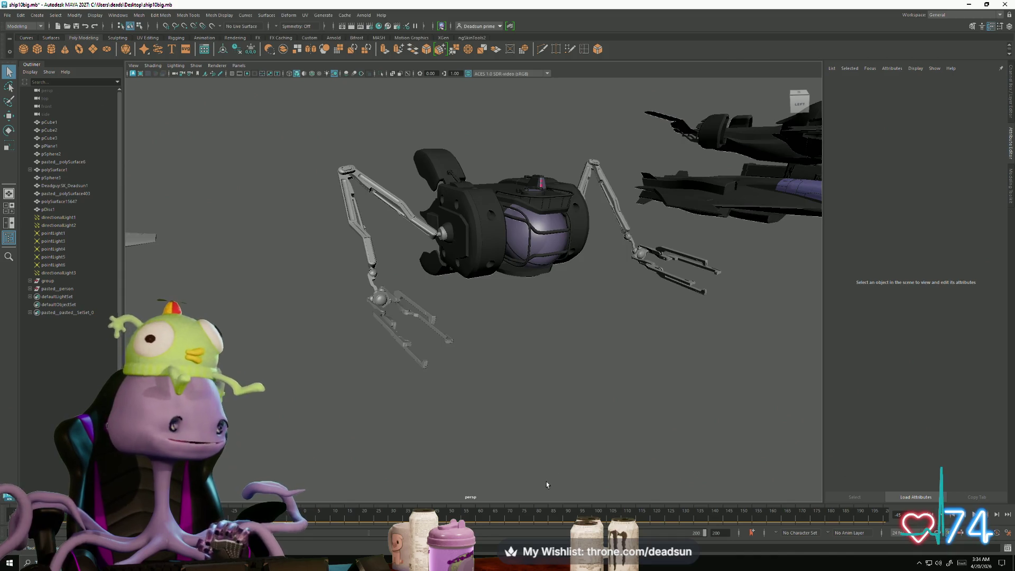
{"action": "mouse_move", "coordinate": [485, 449]}
{"action": "left_mouse_down", "text": "alt"}
{"action": "mouse_move", "coordinate": [578, 437]}
{"action": "mouse_move", "coordinate": [550, 439]}
{"action": "mouse_move", "coordinate": [563, 450]}
{"action": "left_mouse_up", "text": "alt"}
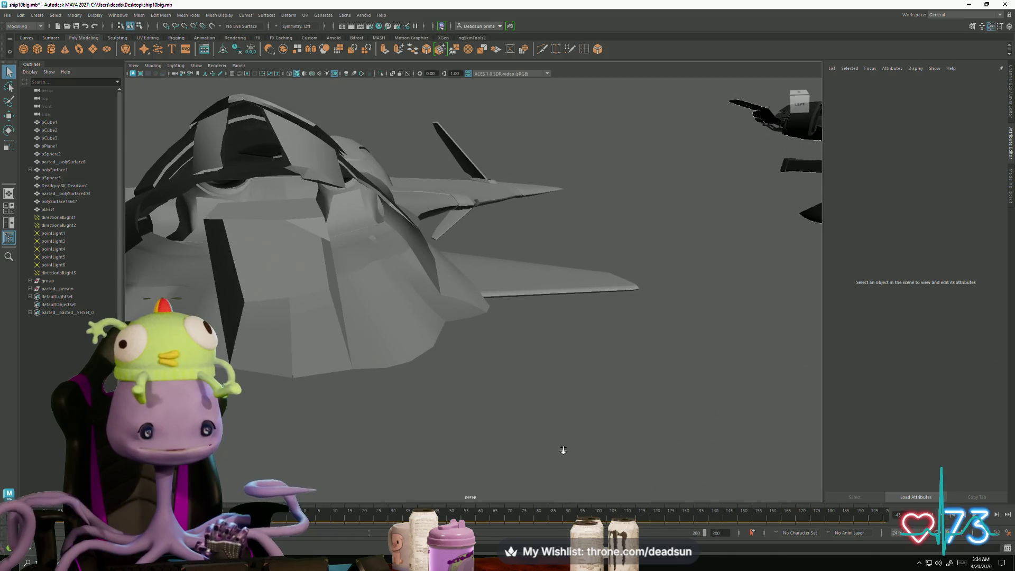
{"action": "middle_click_drag", "start_coordinate": [558, 446], "coordinate": [555, 445], "text": "alt"}
{"action": "mouse_move", "coordinate": [555, 446]}
{"action": "right_mouse_down", "text": "alt"}
{"action": "mouse_move", "coordinate": [528, 445]}
{"action": "mouse_move", "coordinate": [513, 457]}
{"action": "mouse_move", "coordinate": [523, 460]}
{"action": "right_mouse_up", "text": "alt"}
{"action": "mouse_move", "coordinate": [524, 460]}
{"action": "middle_mouse_down", "text": "alt"}
{"action": "mouse_move", "coordinate": [537, 446]}
{"action": "mouse_move", "coordinate": [526, 453]}
{"action": "middle_mouse_up", "text": "alt"}
{"action": "mouse_move", "coordinate": [526, 453]}
{"action": "left_mouse_down", "text": "alt"}
{"action": "mouse_move", "coordinate": [475, 449]}
{"action": "mouse_move", "coordinate": [468, 467]}
{"action": "mouse_move", "coordinate": [465, 423]}
{"action": "left_mouse_up", "text": "alt"}
Step: Close in past the lit box of spheres onto the grey ship's glass bridge cabin
{"action": "mouse_move", "coordinate": [465, 423]}
{"action": "right_mouse_down", "text": "alt"}
{"action": "mouse_move", "coordinate": [434, 382]}
{"action": "mouse_move", "coordinate": [370, 378]}
{"action": "right_mouse_up", "text": "alt"}
{"action": "mouse_move", "coordinate": [371, 378]}
{"action": "left_mouse_down", "text": "alt"}
{"action": "mouse_move", "coordinate": [267, 370]}
{"action": "mouse_move", "coordinate": [297, 372]}
{"action": "left_mouse_up", "text": "alt"}
{"action": "right_click_drag", "start_coordinate": [296, 372], "coordinate": [343, 425], "text": "alt"}
{"action": "left_click_drag", "start_coordinate": [343, 425], "coordinate": [449, 452], "text": "alt"}
{"action": "right_click_drag", "start_coordinate": [449, 453], "coordinate": [555, 480], "text": "alt"}
{"action": "left_click_drag", "start_coordinate": [554, 480], "coordinate": [518, 434], "text": "alt"}
{"action": "right_click_drag", "start_coordinate": [518, 433], "coordinate": [507, 325], "text": "alt"}
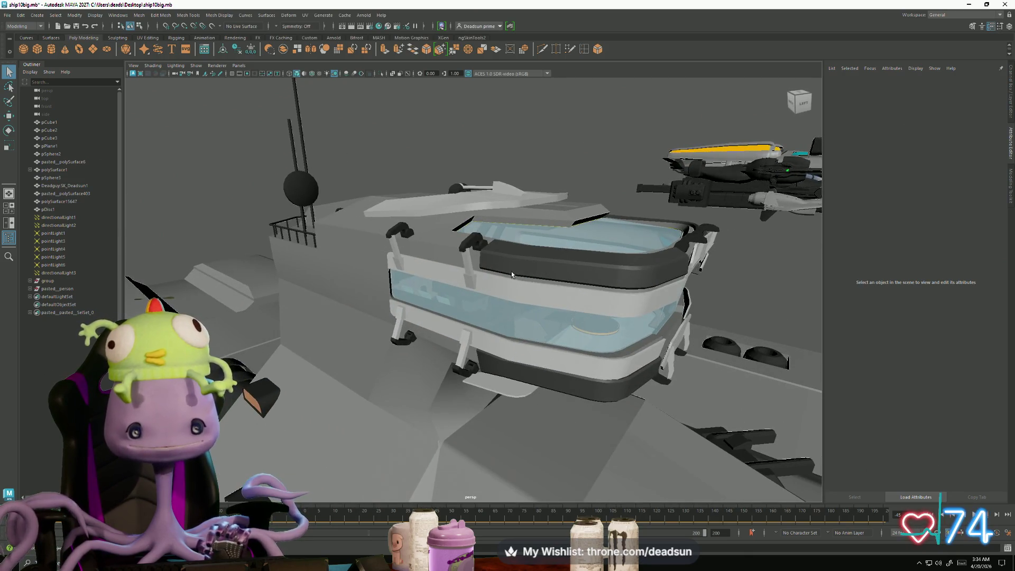
{"action": "right_click_drag", "start_coordinate": [469, 284], "coordinate": [489, 244], "text": "alt"}
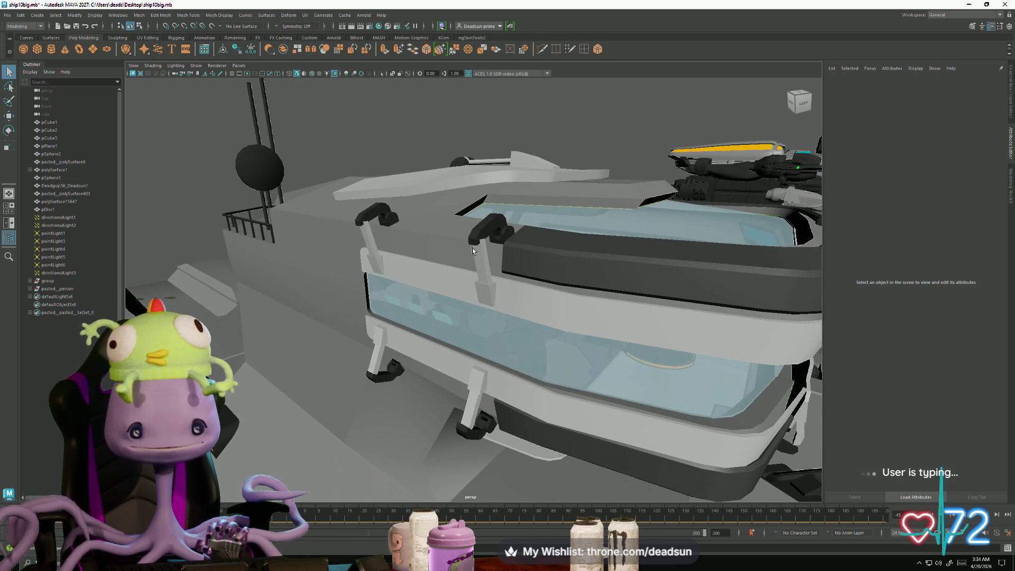
{"action": "left_click_drag", "start_coordinate": [483, 300], "coordinate": [499, 314], "text": "alt"}
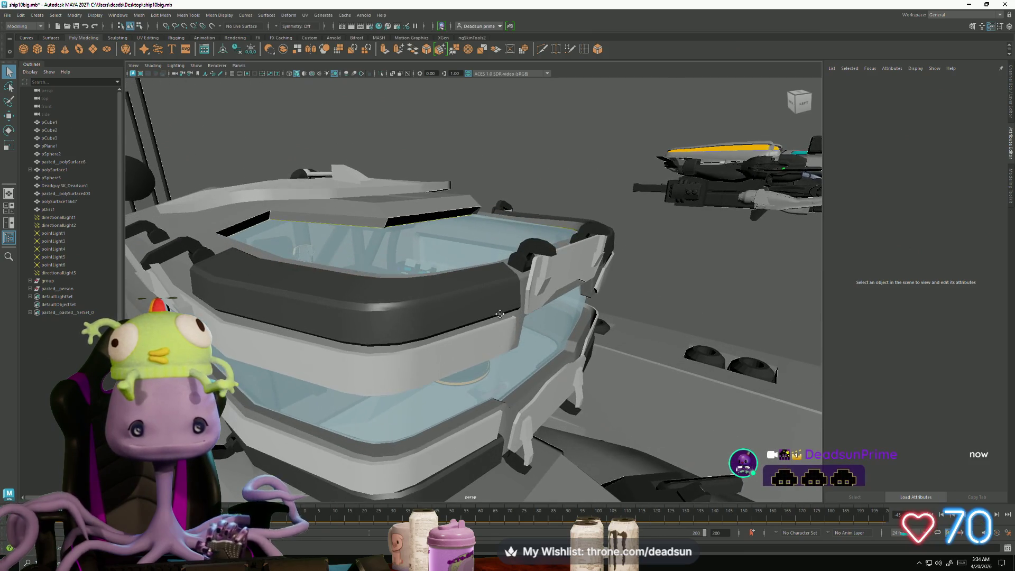
{"action": "left_click_drag", "start_coordinate": [376, 221], "coordinate": [448, 324], "text": "alt"}
{"action": "mouse_move", "coordinate": [448, 325]}
{"action": "right_mouse_down", "text": "alt"}
{"action": "mouse_move", "coordinate": [405, 327]}
{"action": "mouse_move", "coordinate": [420, 348]}
{"action": "right_mouse_up", "text": "alt"}
Step: Frame a cabin side part and look around the cockpit consoles and standing figure
{"action": "mouse_move", "coordinate": [420, 350]}
{"action": "left_mouse_down", "text": "alt"}
{"action": "mouse_move", "coordinate": [419, 314]}
{"action": "mouse_move", "coordinate": [535, 324]}
{"action": "mouse_move", "coordinate": [385, 297]}
{"action": "mouse_move", "coordinate": [369, 257]}
{"action": "left_mouse_up", "text": "alt"}
{"action": "left_click", "coordinate": [487, 243]}
{"action": "key", "text": "f"}
{"action": "mouse_move", "coordinate": [368, 258]}
{"action": "right_mouse_down", "text": "alt"}
{"action": "mouse_move", "coordinate": [284, 237]}
{"action": "mouse_move", "coordinate": [341, 236]}
{"action": "right_mouse_up", "text": "alt"}
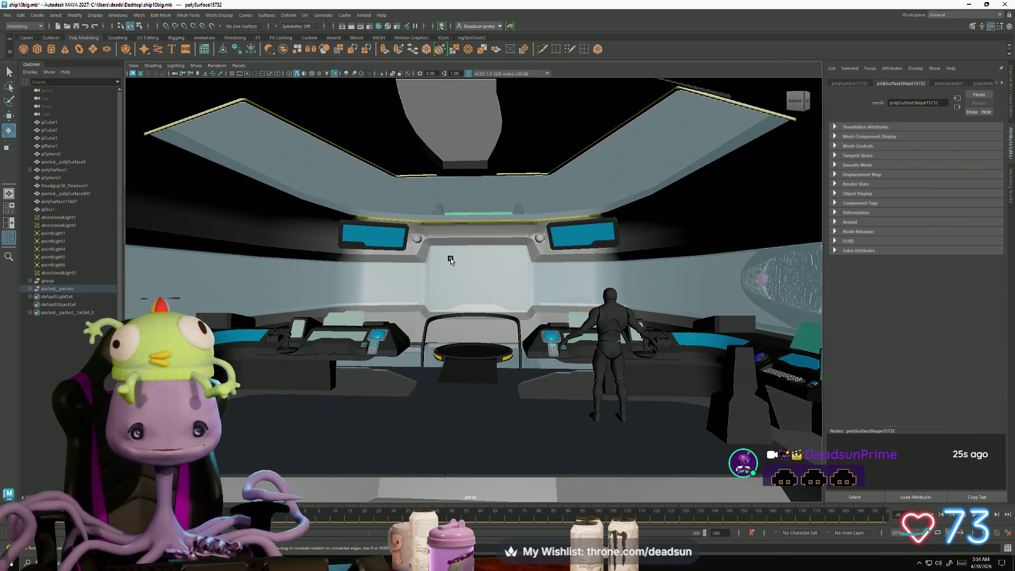
{"action": "mouse_move", "coordinate": [471, 329]}
{"action": "left_mouse_down", "text": "alt"}
{"action": "mouse_move", "coordinate": [483, 330]}
{"action": "mouse_move", "coordinate": [344, 322]}
{"action": "left_mouse_up", "text": "alt"}
Step: Deselect, view the ship from high up, and select another cabin piece
{"action": "left_click", "coordinate": [555, 227]}
{"action": "mouse_move", "coordinate": [550, 238]}
{"action": "left_mouse_down", "text": "alt"}
{"action": "mouse_move", "coordinate": [508, 355]}
{"action": "mouse_move", "coordinate": [514, 342]}
{"action": "mouse_move", "coordinate": [396, 363]}
{"action": "mouse_move", "coordinate": [256, 334]}
{"action": "mouse_move", "coordinate": [571, 334]}
{"action": "mouse_move", "coordinate": [558, 359]}
{"action": "mouse_move", "coordinate": [634, 360]}
{"action": "left_mouse_up", "text": "alt"}
{"action": "left_click", "coordinate": [353, 340]}
{"action": "mouse_move", "coordinate": [353, 340]}
{"action": "left_mouse_down", "text": "alt"}
{"action": "mouse_move", "coordinate": [403, 366]}
{"action": "mouse_move", "coordinate": [402, 354]}
{"action": "left_mouse_up", "text": "alt"}
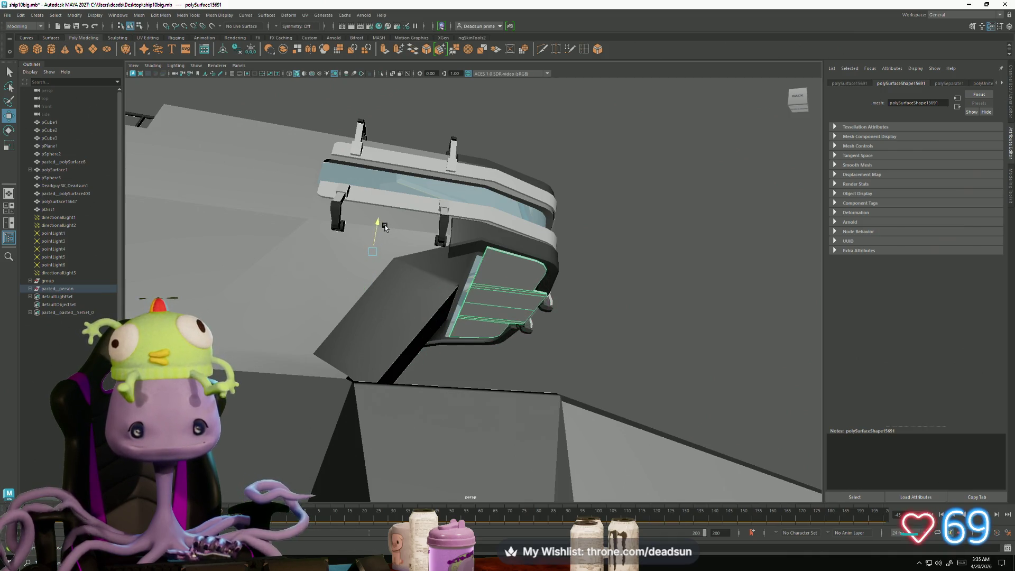
Step: Orbit around the ship10big cabin for a final look, then close the scene and answer its save prompt
{"action": "mouse_move", "coordinate": [327, 257]}
{"action": "left_mouse_down", "text": "alt"}
{"action": "mouse_move", "coordinate": [342, 267]}
{"action": "mouse_move", "coordinate": [291, 280]}
{"action": "mouse_move", "coordinate": [335, 282]}
{"action": "left_mouse_up", "text": "alt"}
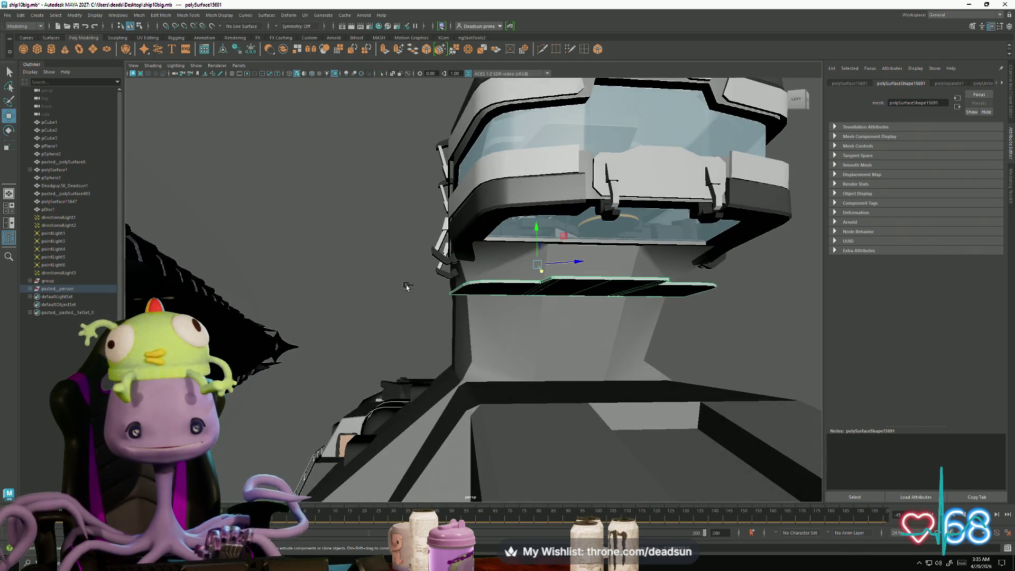
{"action": "mouse_move", "coordinate": [531, 301]}
{"action": "left_mouse_down", "text": "alt"}
{"action": "mouse_move", "coordinate": [614, 287]}
{"action": "mouse_move", "coordinate": [525, 265]}
{"action": "mouse_move", "coordinate": [360, 309]}
{"action": "mouse_move", "coordinate": [360, 327]}
{"action": "mouse_move", "coordinate": [421, 333]}
{"action": "mouse_move", "coordinate": [425, 361]}
{"action": "mouse_move", "coordinate": [382, 365]}
{"action": "mouse_move", "coordinate": [268, 335]}
{"action": "mouse_move", "coordinate": [370, 338]}
{"action": "mouse_move", "coordinate": [389, 362]}
{"action": "mouse_move", "coordinate": [437, 372]}
{"action": "left_mouse_up", "text": "alt"}
{"action": "scroll", "coordinate": [454, 382], "scroll_direction": "up", "scroll_amount": 3}
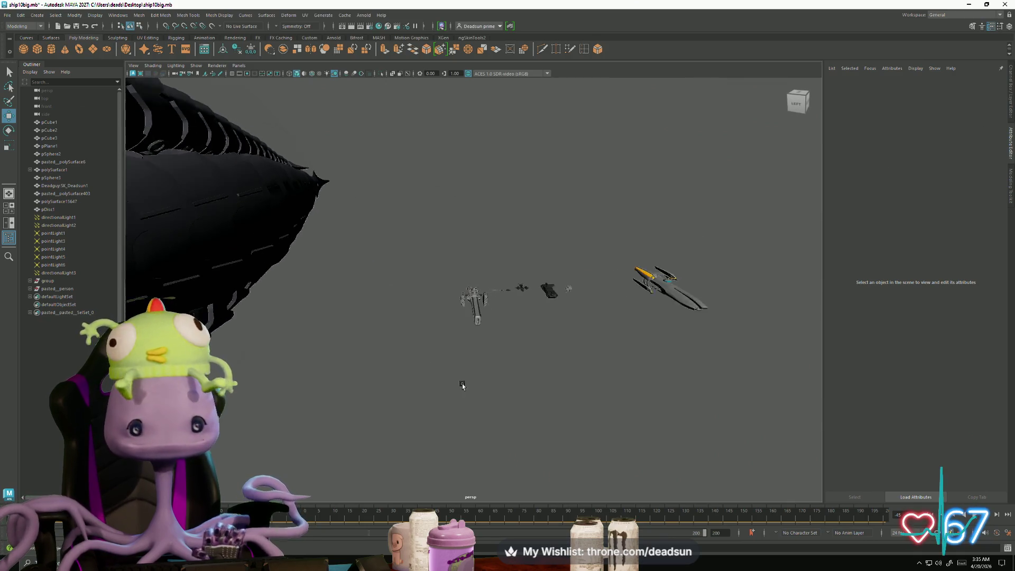
{"action": "left_click", "coordinate": [1006, 5]}
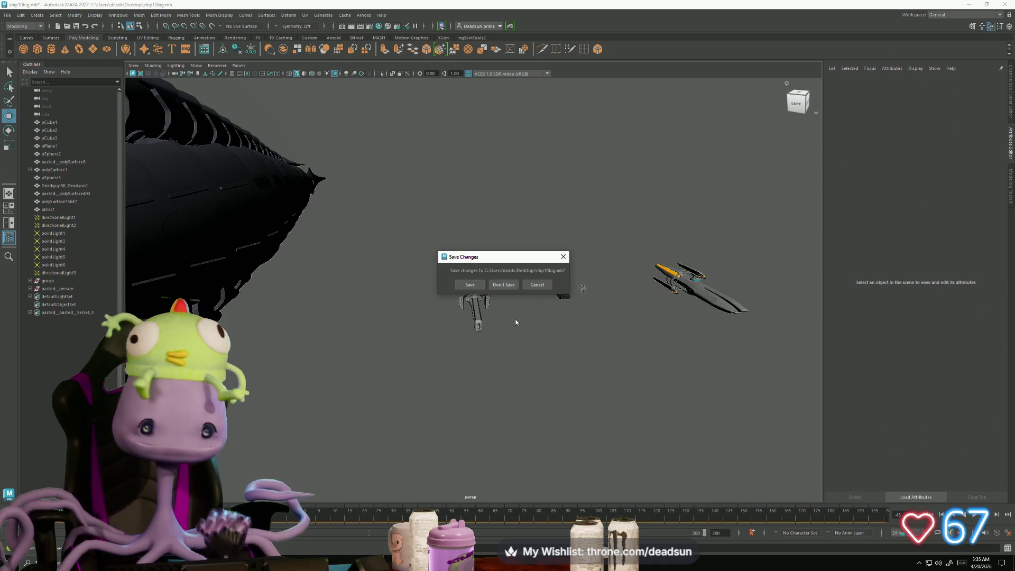
{"action": "left_click", "coordinate": [502, 284]}
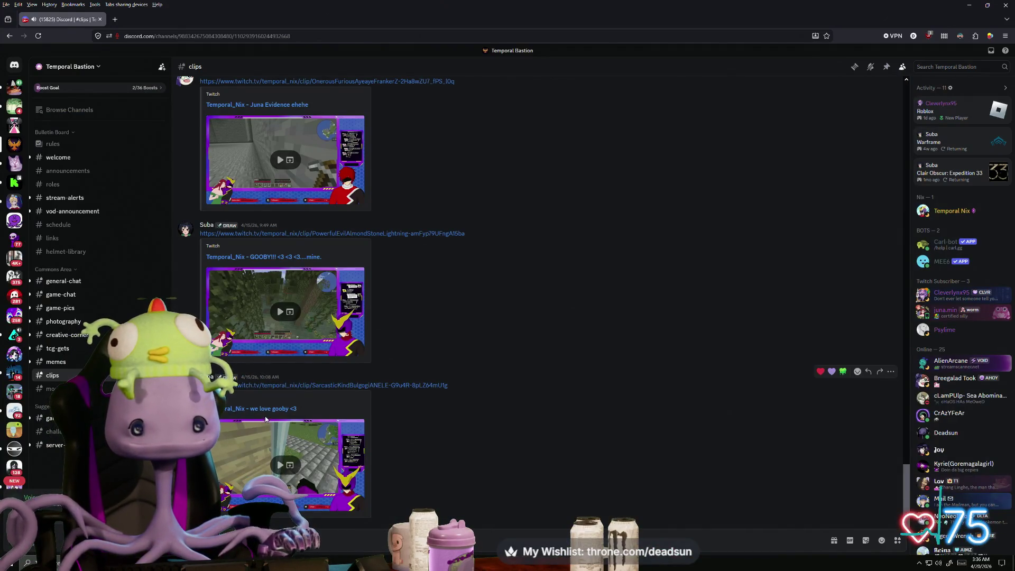
Step: Scroll back through the #clips channel, then open the latest posted clip in a new tab
{"action": "scroll", "coordinate": [263, 411], "scroll_direction": "up", "scroll_amount": 4}
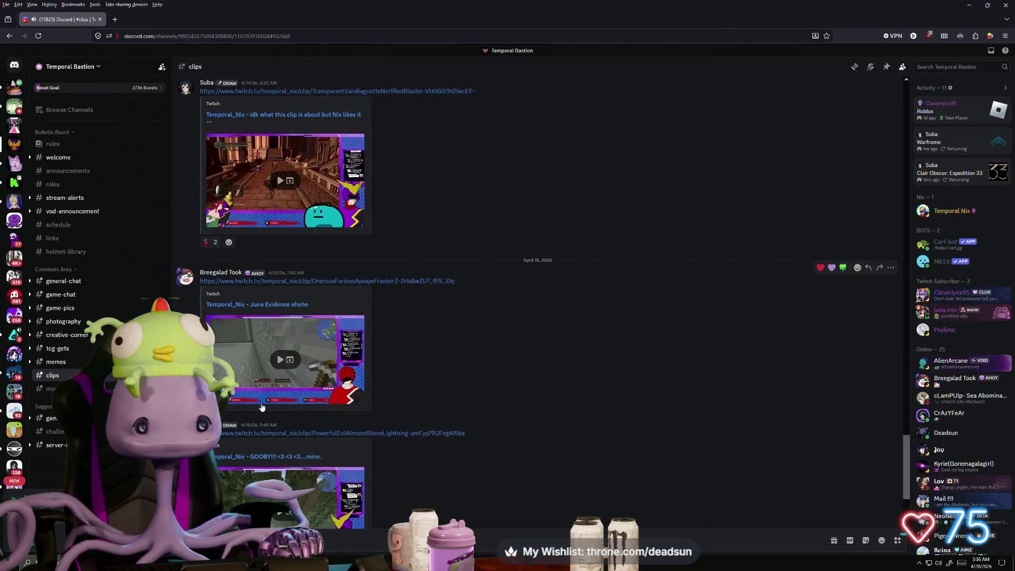
{"action": "scroll", "coordinate": [263, 407], "scroll_direction": "up", "scroll_amount": 3}
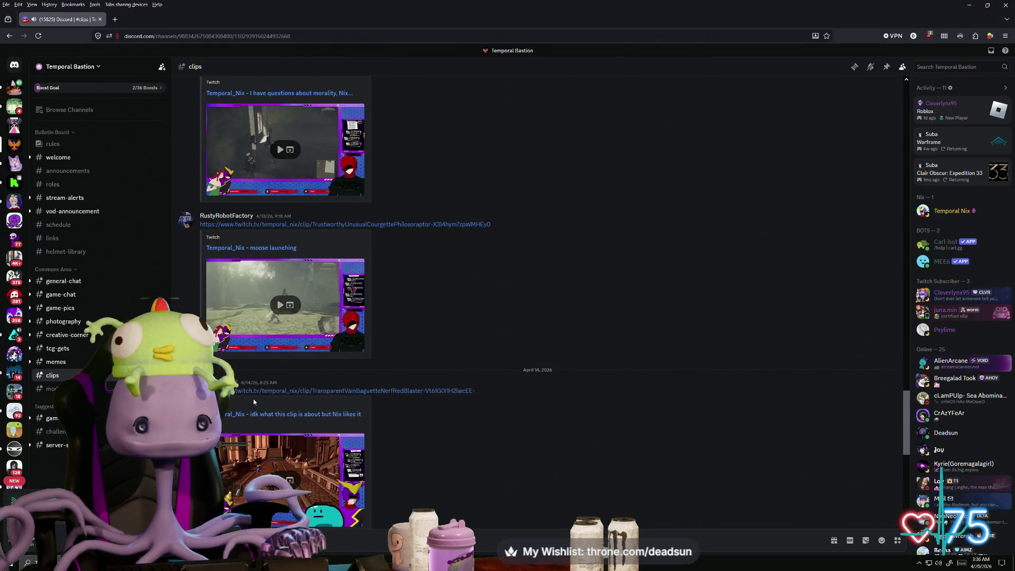
{"action": "scroll", "coordinate": [252, 399], "scroll_direction": "up", "scroll_amount": 4}
{"action": "scroll", "coordinate": [253, 398], "scroll_direction": "down", "scroll_amount": 10}
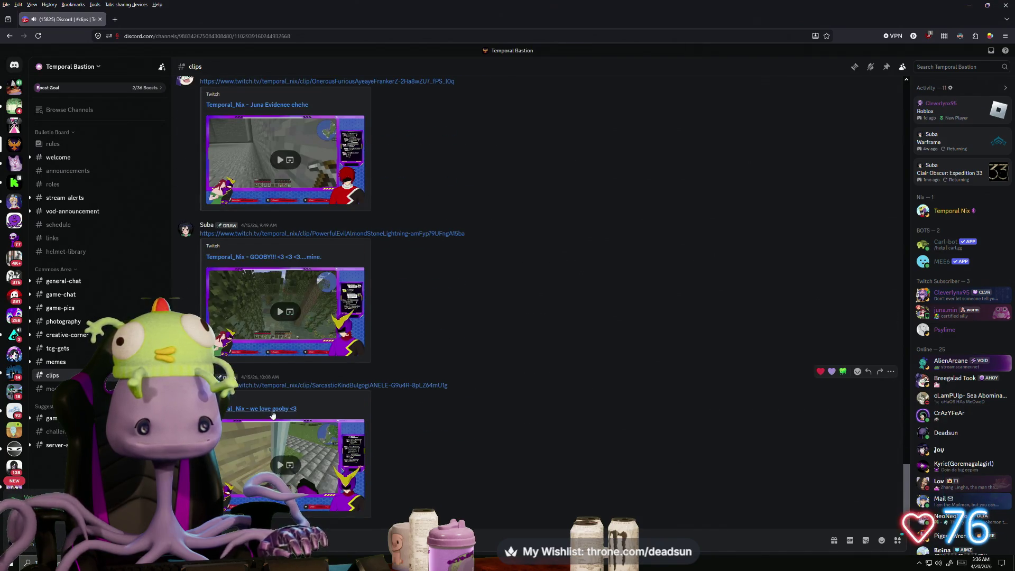
{"action": "left_click", "coordinate": [272, 409]}
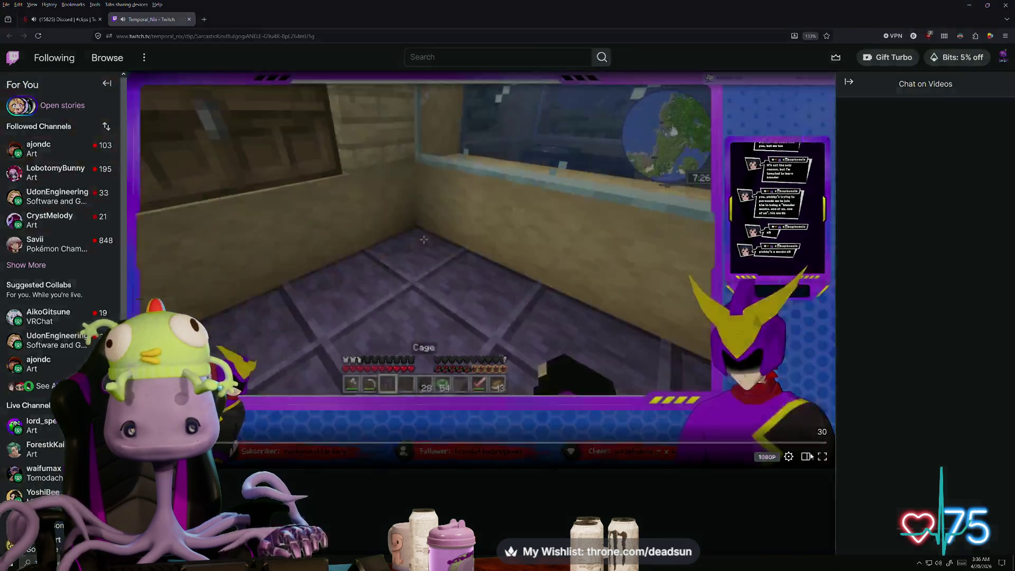
Step: Watch the 'we love gooby <3' clip full screen, then close the previously watched clip
{"action": "double_click", "coordinate": [314, 398]}
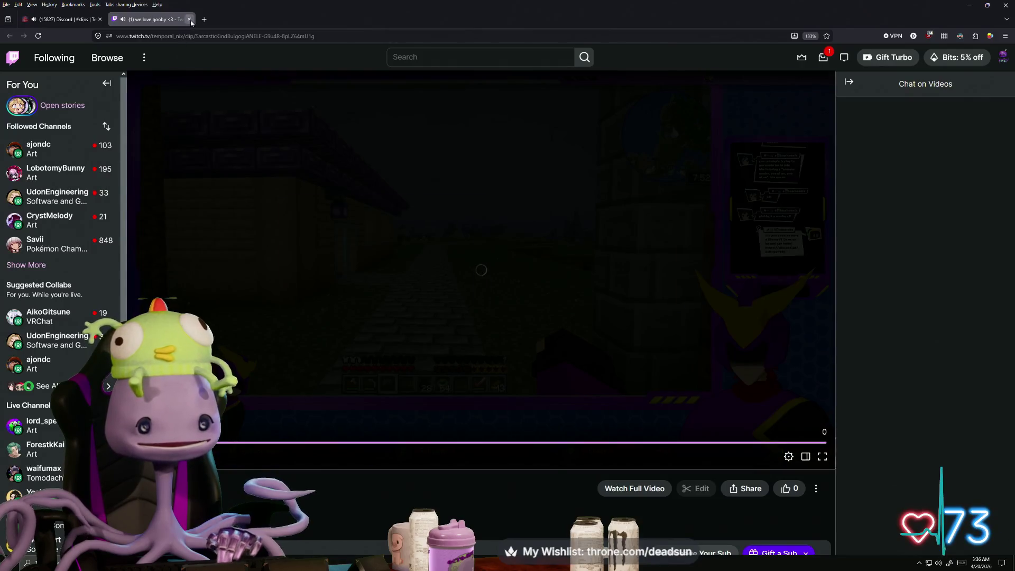
{"action": "left_click", "coordinate": [189, 20]}
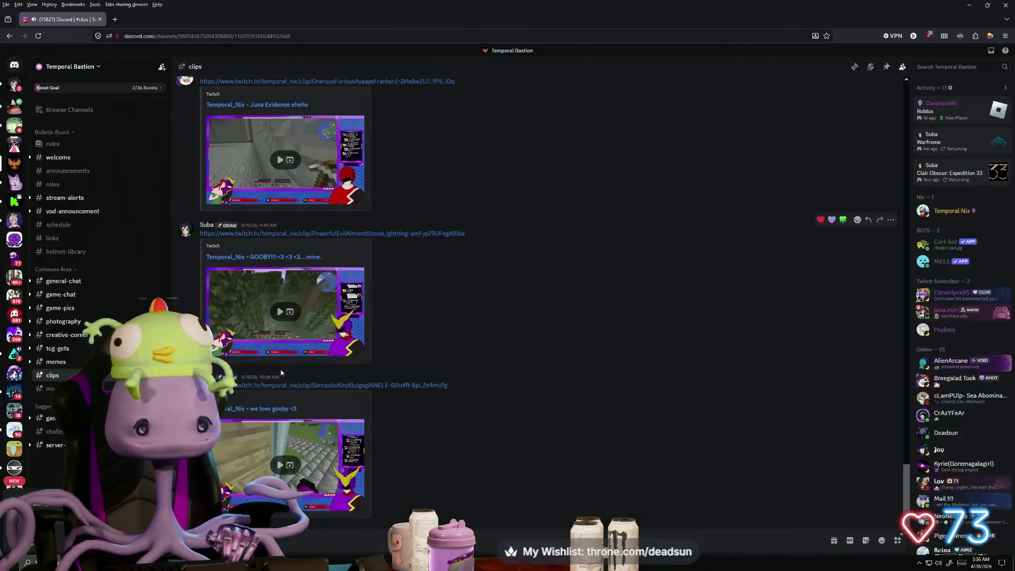
Step: Watch and replay the second Minecraft clip full screen, then select the dropship's cockpit canopy glass in Maya
{"action": "left_click", "coordinate": [274, 305]}
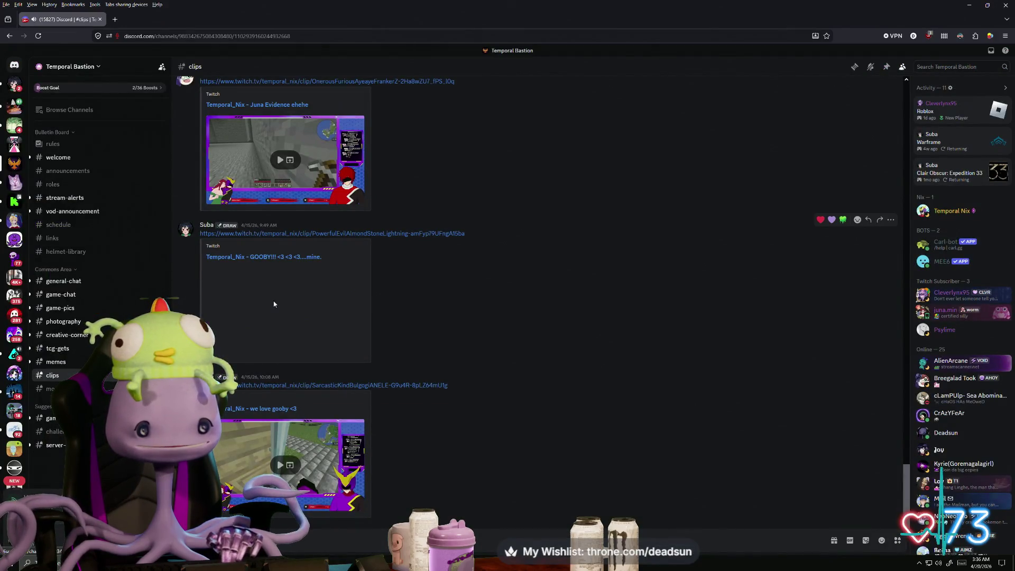
{"action": "left_click", "coordinate": [359, 354]}
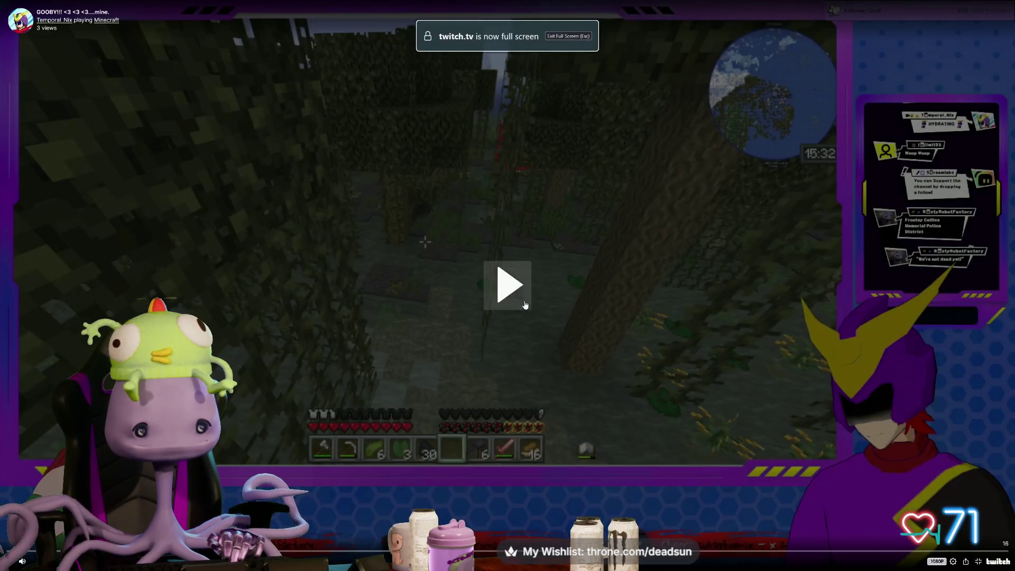
{"action": "left_click", "coordinate": [477, 407]}
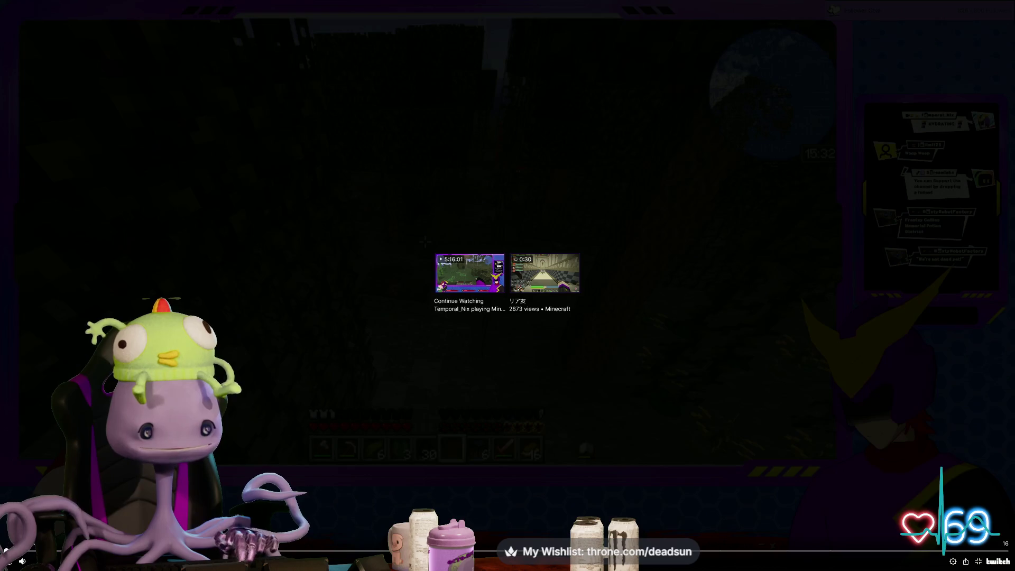
{"action": "left_click", "coordinate": [9, 563]}
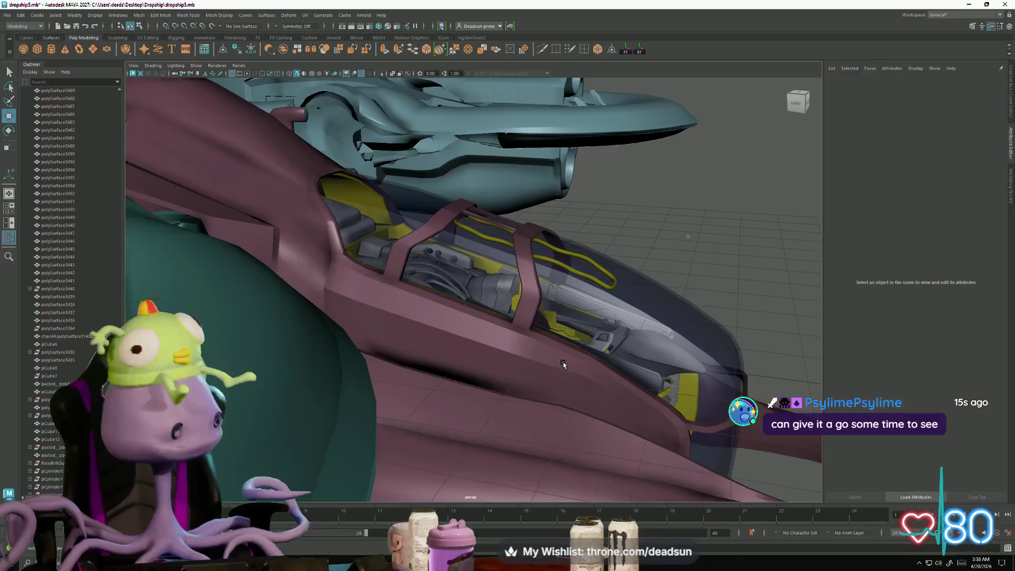
{"action": "left_click", "coordinate": [481, 308]}
{"action": "scroll", "coordinate": [588, 404], "scroll_direction": "up", "scroll_amount": 5}
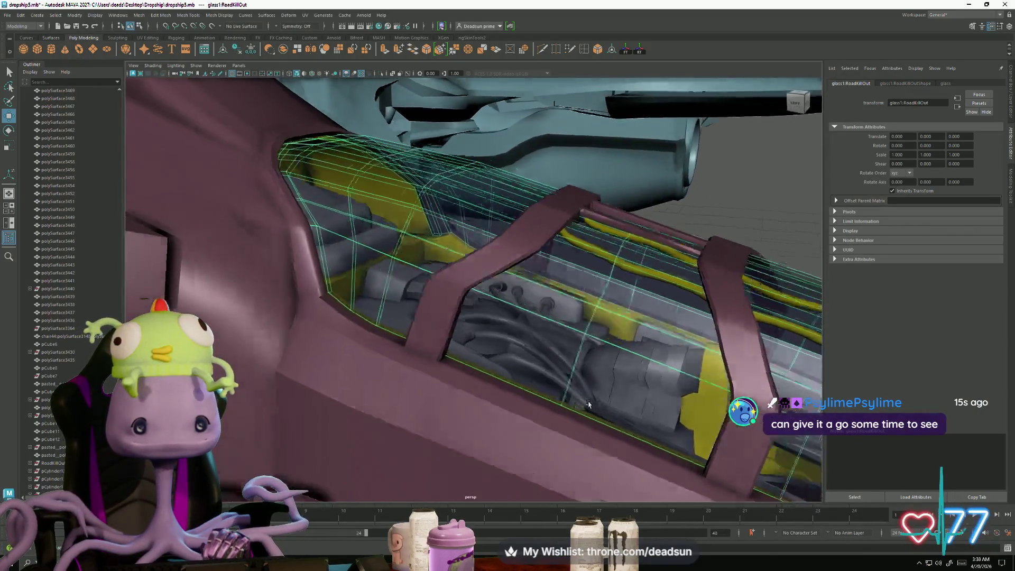
{"action": "mouse_move", "coordinate": [589, 404]}
{"action": "left_mouse_down", "text": "alt"}
{"action": "mouse_move", "coordinate": [529, 368]}
{"action": "mouse_move", "coordinate": [468, 375]}
{"action": "left_mouse_up", "text": "alt"}
{"action": "scroll", "coordinate": [573, 396], "scroll_direction": "down", "scroll_amount": 5}
{"action": "left_click", "coordinate": [529, 369]}
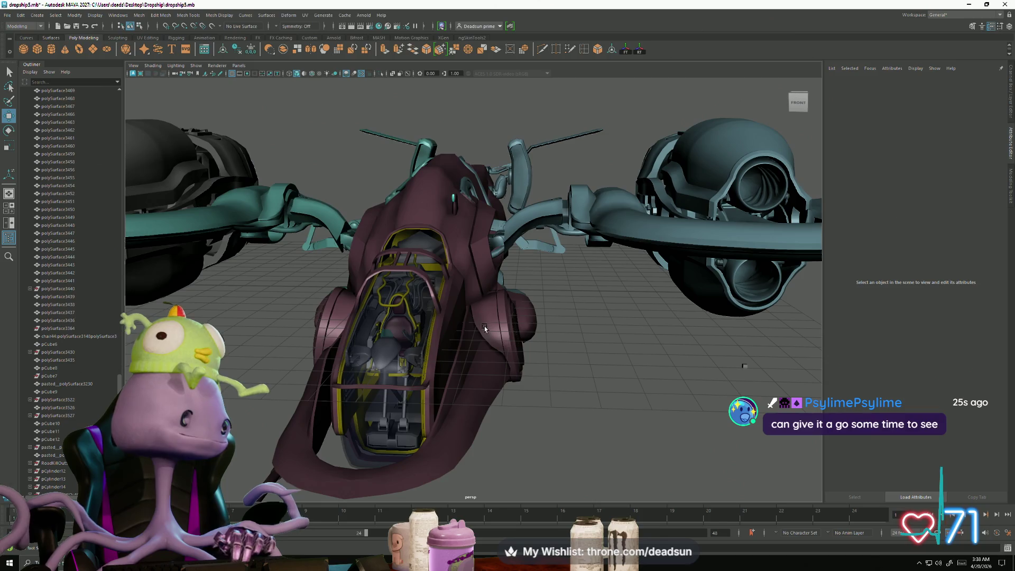
{"action": "scroll", "coordinate": [484, 328], "scroll_direction": "up", "scroll_amount": 8}
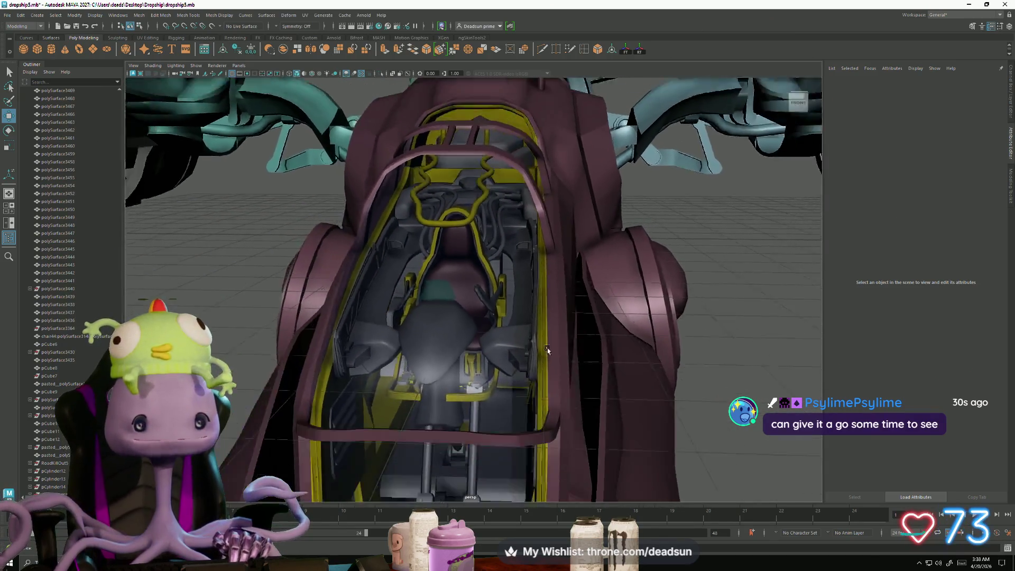
{"action": "scroll", "coordinate": [547, 351], "scroll_direction": "down", "scroll_amount": 5}
{"action": "mouse_move", "coordinate": [547, 350]}
{"action": "left_mouse_down", "text": "alt"}
{"action": "mouse_move", "coordinate": [420, 390]}
{"action": "mouse_move", "coordinate": [392, 420]}
{"action": "mouse_move", "coordinate": [370, 407]}
{"action": "mouse_move", "coordinate": [539, 378]}
{"action": "mouse_move", "coordinate": [567, 398]}
{"action": "mouse_move", "coordinate": [530, 240]}
{"action": "mouse_move", "coordinate": [496, 247]}
{"action": "mouse_move", "coordinate": [538, 264]}
{"action": "mouse_move", "coordinate": [523, 299]}
{"action": "mouse_move", "coordinate": [560, 302]}
{"action": "mouse_move", "coordinate": [465, 296]}
{"action": "mouse_move", "coordinate": [532, 282]}
{"action": "mouse_move", "coordinate": [521, 278]}
{"action": "left_mouse_up", "text": "alt"}
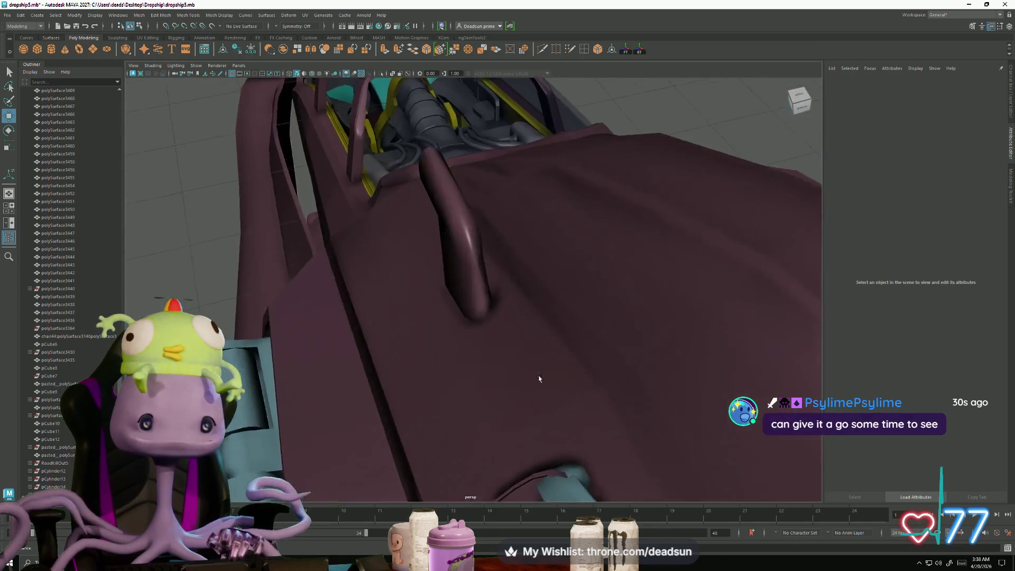
{"action": "scroll", "coordinate": [539, 378], "scroll_direction": "down", "scroll_amount": 5}
{"action": "scroll", "coordinate": [566, 398], "scroll_direction": "up", "scroll_amount": 3}
{"action": "scroll", "coordinate": [567, 399], "scroll_direction": "up", "scroll_amount": 6}
{"action": "scroll", "coordinate": [495, 247], "scroll_direction": "up", "scroll_amount": 4}
{"action": "mouse_move", "coordinate": [508, 256]}
{"action": "left_mouse_down", "text": "alt"}
{"action": "mouse_move", "coordinate": [542, 240]}
{"action": "mouse_move", "coordinate": [608, 248]}
{"action": "mouse_move", "coordinate": [585, 284]}
{"action": "mouse_move", "coordinate": [591, 233]}
{"action": "mouse_move", "coordinate": [687, 220]}
{"action": "mouse_move", "coordinate": [768, 269]}
{"action": "mouse_move", "coordinate": [766, 259]}
{"action": "mouse_move", "coordinate": [763, 275]}
{"action": "mouse_move", "coordinate": [759, 263]}
{"action": "mouse_move", "coordinate": [869, 273]}
{"action": "mouse_move", "coordinate": [775, 275]}
{"action": "mouse_move", "coordinate": [787, 275]}
{"action": "left_mouse_up", "text": "alt"}
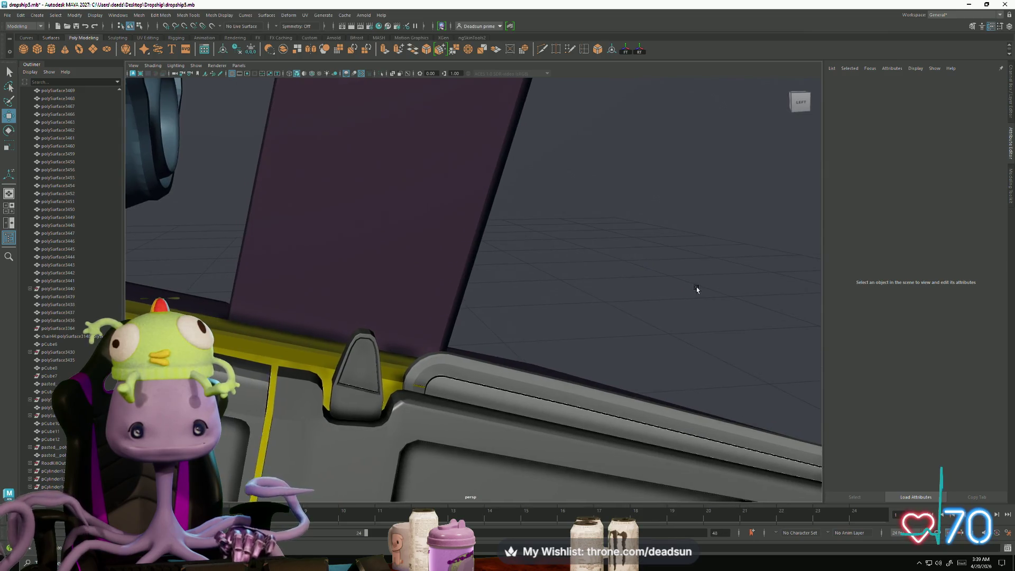
{"action": "left_click", "coordinate": [503, 281]}
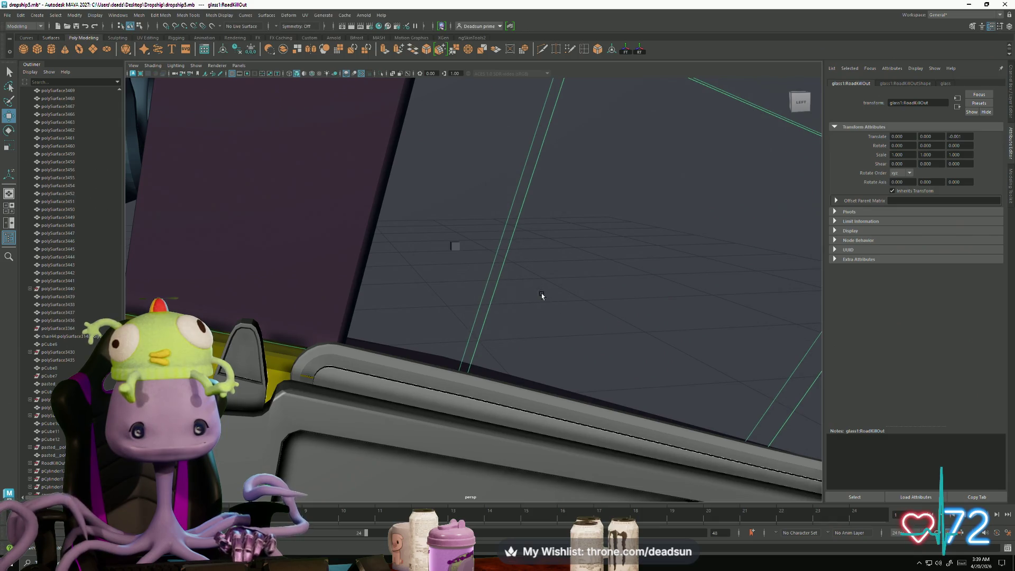
{"action": "mouse_move", "coordinate": [599, 308]}
{"action": "left_mouse_down", "text": "alt"}
{"action": "mouse_move", "coordinate": [627, 315]}
{"action": "mouse_move", "coordinate": [476, 292]}
{"action": "mouse_move", "coordinate": [501, 296]}
{"action": "left_mouse_up", "text": "alt"}
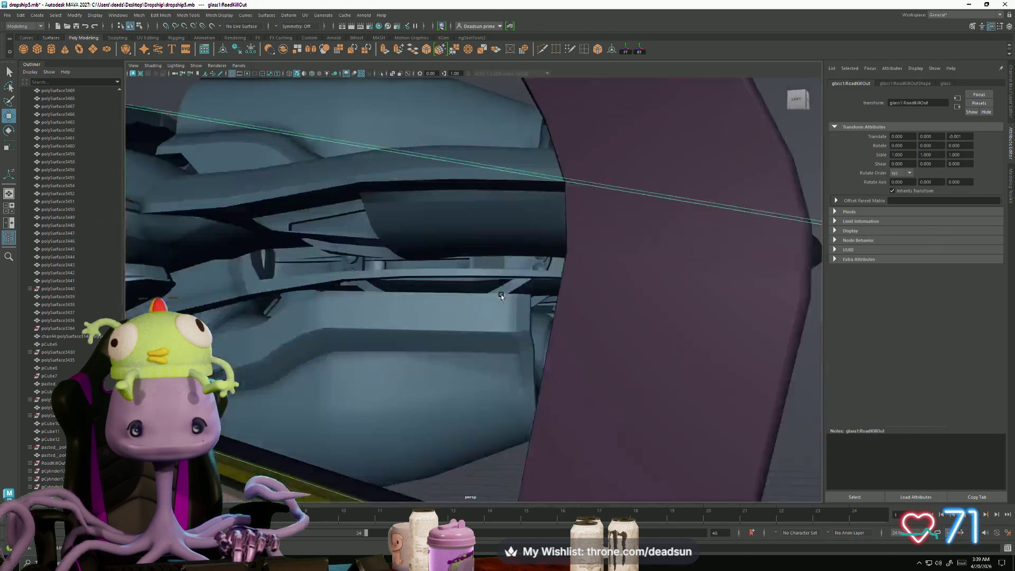
{"action": "mouse_move", "coordinate": [646, 309]}
{"action": "left_mouse_down", "text": "alt"}
{"action": "mouse_move", "coordinate": [709, 294]}
{"action": "mouse_move", "coordinate": [675, 315]}
{"action": "mouse_move", "coordinate": [598, 332]}
{"action": "mouse_move", "coordinate": [602, 308]}
{"action": "left_mouse_up", "text": "alt"}
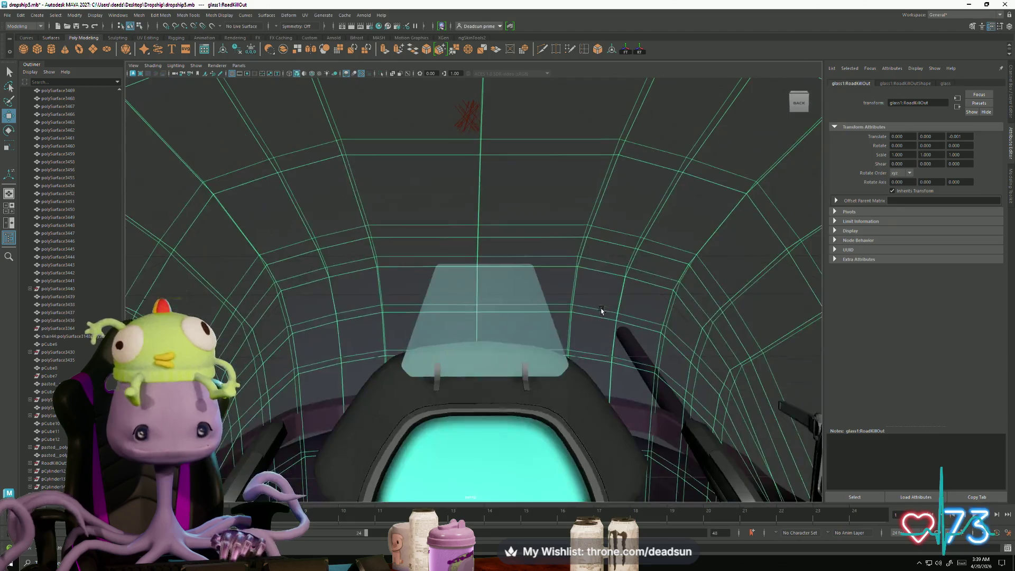
{"action": "mouse_move", "coordinate": [601, 309]}
{"action": "left_mouse_down", "text": "alt"}
{"action": "mouse_move", "coordinate": [597, 320]}
{"action": "mouse_move", "coordinate": [582, 302]}
{"action": "mouse_move", "coordinate": [634, 317]}
{"action": "mouse_move", "coordinate": [596, 329]}
{"action": "mouse_move", "coordinate": [486, 318]}
{"action": "mouse_move", "coordinate": [551, 330]}
{"action": "mouse_move", "coordinate": [634, 319]}
{"action": "mouse_move", "coordinate": [408, 192]}
{"action": "mouse_move", "coordinate": [321, 246]}
{"action": "mouse_move", "coordinate": [385, 245]}
{"action": "left_mouse_up", "text": "alt"}
{"action": "scroll", "coordinate": [482, 315], "scroll_direction": "down", "scroll_amount": 3}
{"action": "scroll", "coordinate": [633, 318], "scroll_direction": "down", "scroll_amount": 5}
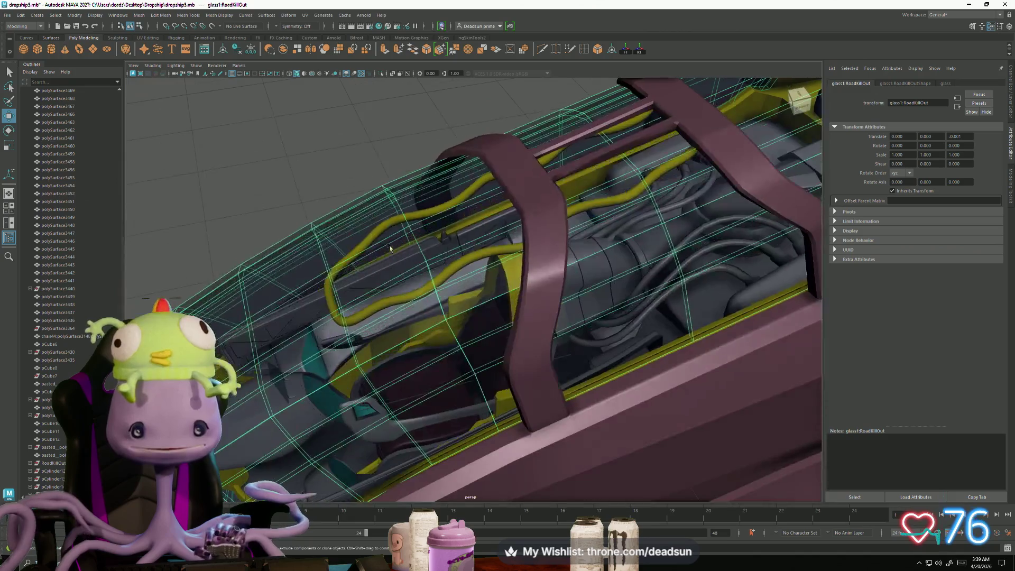
{"action": "key", "text": "ctrl+h"}
{"action": "mouse_move", "coordinate": [467, 268]}
{"action": "left_mouse_down", "text": "alt"}
{"action": "mouse_move", "coordinate": [426, 285]}
{"action": "mouse_move", "coordinate": [392, 266]}
{"action": "mouse_move", "coordinate": [384, 284]}
{"action": "mouse_move", "coordinate": [398, 261]}
{"action": "mouse_move", "coordinate": [362, 269]}
{"action": "mouse_move", "coordinate": [400, 275]}
{"action": "mouse_move", "coordinate": [385, 275]}
{"action": "mouse_move", "coordinate": [432, 298]}
{"action": "mouse_move", "coordinate": [403, 277]}
{"action": "mouse_move", "coordinate": [443, 281]}
{"action": "mouse_move", "coordinate": [369, 335]}
{"action": "mouse_move", "coordinate": [443, 313]}
{"action": "mouse_move", "coordinate": [350, 338]}
{"action": "mouse_move", "coordinate": [459, 389]}
{"action": "mouse_move", "coordinate": [440, 389]}
{"action": "mouse_move", "coordinate": [437, 340]}
{"action": "left_mouse_up", "text": "alt"}
{"action": "mouse_move", "coordinate": [626, 327]}
{"action": "left_mouse_down", "text": "alt"}
{"action": "mouse_move", "coordinate": [513, 217]}
{"action": "mouse_move", "coordinate": [366, 343]}
{"action": "mouse_move", "coordinate": [539, 267]}
{"action": "mouse_move", "coordinate": [416, 316]}
{"action": "left_mouse_up", "text": "alt"}
{"action": "right_click_drag", "start_coordinate": [416, 316], "coordinate": [599, 384], "text": "alt"}
{"action": "left_click_drag", "start_coordinate": [598, 384], "coordinate": [576, 364], "text": "alt"}
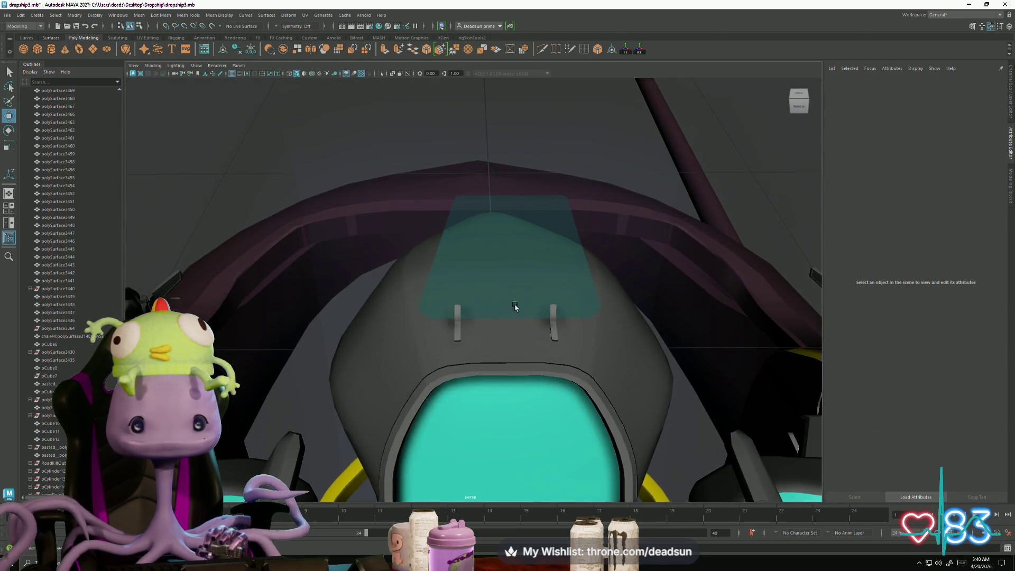
{"action": "mouse_move", "coordinate": [315, 274]}
{"action": "left_mouse_down", "text": "alt"}
{"action": "mouse_move", "coordinate": [288, 256]}
{"action": "mouse_move", "coordinate": [457, 356]}
{"action": "left_mouse_up", "text": "alt"}
{"action": "left_click", "coordinate": [503, 379]}
{"action": "mouse_move", "coordinate": [503, 379]}
{"action": "left_mouse_down", "text": "alt"}
{"action": "mouse_move", "coordinate": [430, 344]}
{"action": "mouse_move", "coordinate": [430, 369]}
{"action": "mouse_move", "coordinate": [411, 376]}
{"action": "mouse_move", "coordinate": [476, 415]}
{"action": "mouse_move", "coordinate": [542, 414]}
{"action": "mouse_move", "coordinate": [492, 382]}
{"action": "left_mouse_up", "text": "alt"}
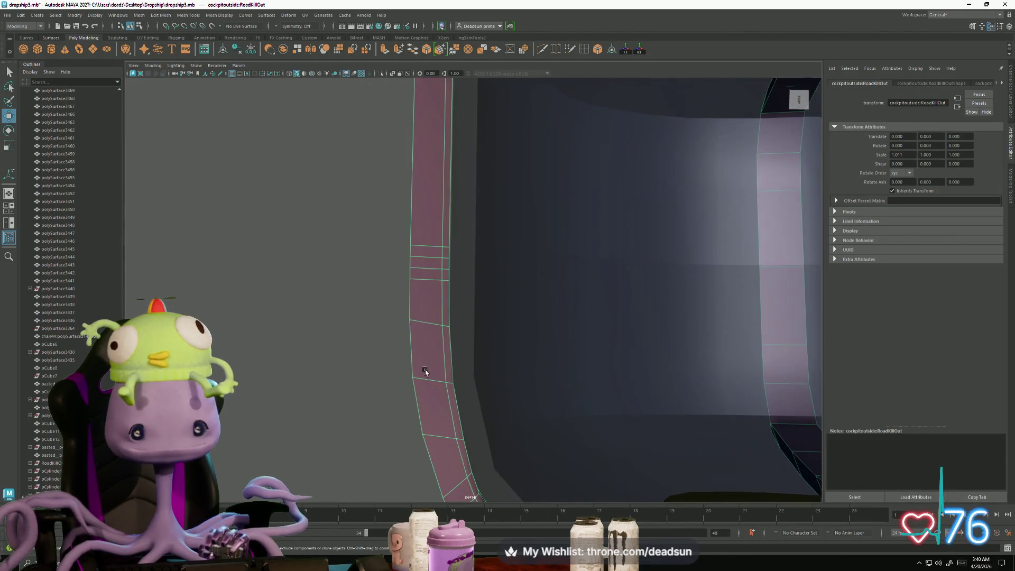
{"action": "right_click_drag", "start_coordinate": [392, 321], "coordinate": [392, 321]}
{"action": "mouse_move", "coordinate": [374, 363]}
{"action": "left_mouse_down"}
{"action": "mouse_move", "coordinate": [431, 394]}
{"action": "mouse_move", "coordinate": [458, 392]}
{"action": "left_mouse_up"}
{"action": "mouse_move", "coordinate": [412, 369]}
{"action": "left_mouse_down", "text": "alt"}
{"action": "mouse_move", "coordinate": [405, 465]}
{"action": "mouse_move", "coordinate": [415, 492]}
{"action": "mouse_move", "coordinate": [375, 515]}
{"action": "left_mouse_up", "text": "alt"}
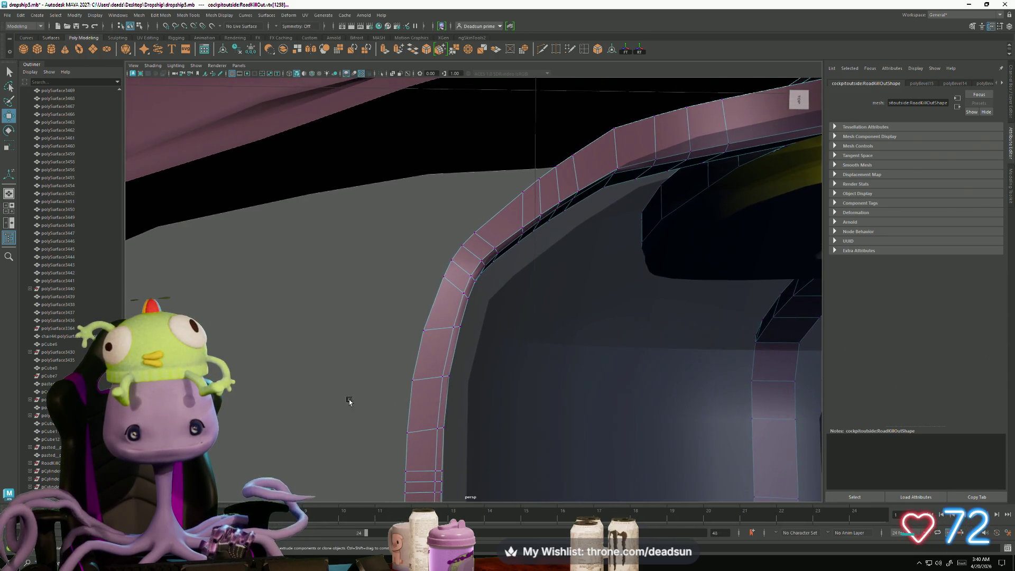
{"action": "mouse_move", "coordinate": [492, 428]}
{"action": "left_mouse_down", "text": "alt"}
{"action": "mouse_move", "coordinate": [272, 344]}
{"action": "mouse_move", "coordinate": [402, 338]}
{"action": "left_mouse_up", "text": "alt"}
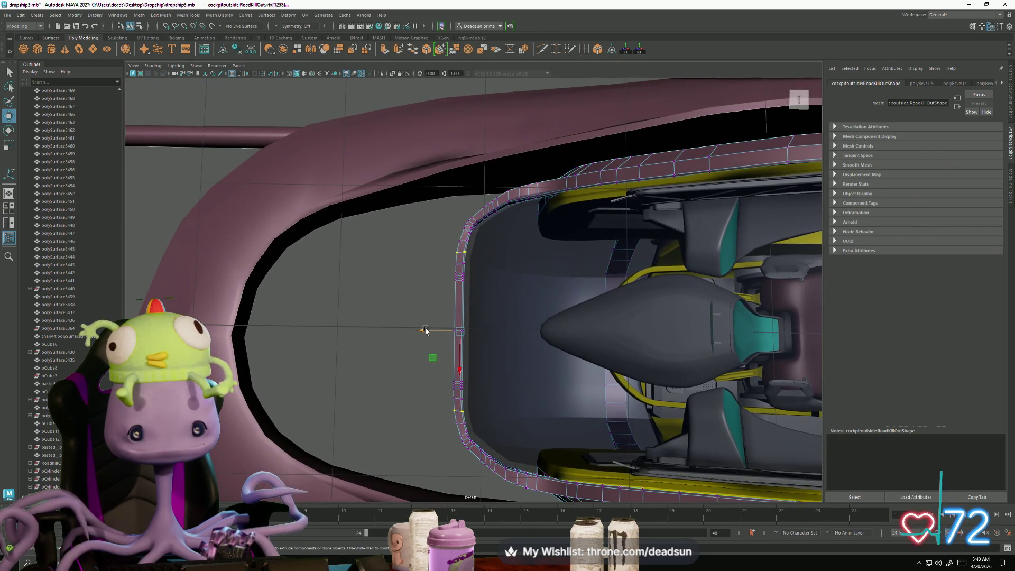
{"action": "left_click", "coordinate": [452, 291]}
{"action": "mouse_move", "coordinate": [452, 290]}
{"action": "left_mouse_down", "text": "alt"}
{"action": "mouse_move", "coordinate": [376, 331]}
{"action": "mouse_move", "coordinate": [347, 310]}
{"action": "mouse_move", "coordinate": [430, 369]}
{"action": "mouse_move", "coordinate": [479, 366]}
{"action": "mouse_move", "coordinate": [475, 358]}
{"action": "mouse_move", "coordinate": [492, 444]}
{"action": "mouse_move", "coordinate": [440, 420]}
{"action": "mouse_move", "coordinate": [442, 367]}
{"action": "mouse_move", "coordinate": [451, 420]}
{"action": "mouse_move", "coordinate": [533, 328]}
{"action": "mouse_move", "coordinate": [587, 239]}
{"action": "left_mouse_up", "text": "alt"}
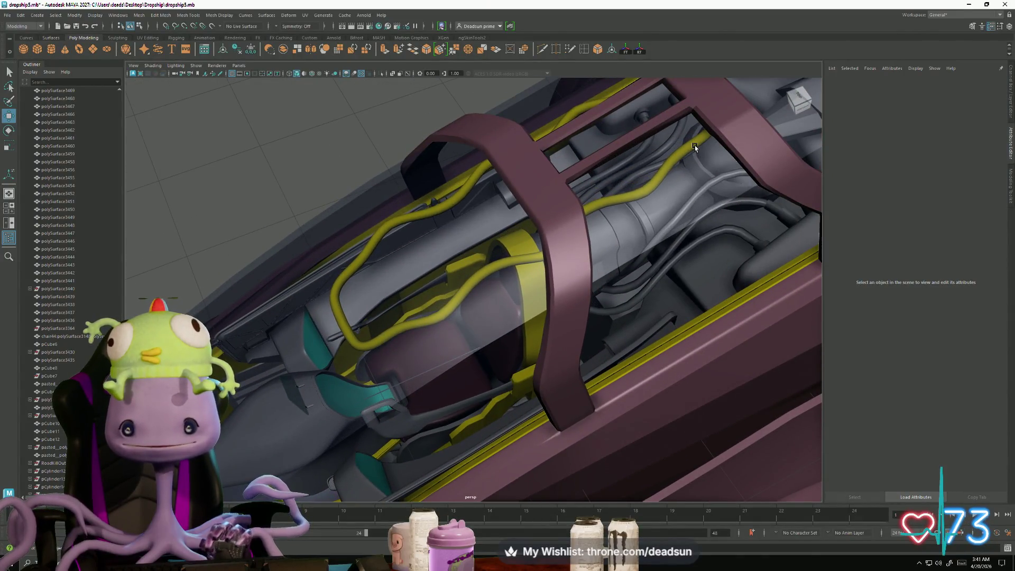
{"action": "mouse_move", "coordinate": [460, 317]}
{"action": "left_mouse_down", "text": "alt"}
{"action": "mouse_move", "coordinate": [295, 351]}
{"action": "mouse_move", "coordinate": [251, 394]}
{"action": "mouse_move", "coordinate": [455, 322]}
{"action": "mouse_move", "coordinate": [517, 344]}
{"action": "mouse_move", "coordinate": [389, 335]}
{"action": "mouse_move", "coordinate": [407, 333]}
{"action": "mouse_move", "coordinate": [301, 298]}
{"action": "mouse_move", "coordinate": [324, 302]}
{"action": "left_mouse_up", "text": "alt"}
{"action": "mouse_move", "coordinate": [359, 382]}
{"action": "left_mouse_down", "text": "alt"}
{"action": "mouse_move", "coordinate": [371, 361]}
{"action": "mouse_move", "coordinate": [332, 383]}
{"action": "mouse_move", "coordinate": [317, 370]}
{"action": "mouse_move", "coordinate": [327, 395]}
{"action": "mouse_move", "coordinate": [338, 375]}
{"action": "mouse_move", "coordinate": [333, 386]}
{"action": "mouse_move", "coordinate": [280, 387]}
{"action": "mouse_move", "coordinate": [334, 370]}
{"action": "mouse_move", "coordinate": [289, 397]}
{"action": "mouse_move", "coordinate": [453, 426]}
{"action": "mouse_move", "coordinate": [470, 306]}
{"action": "mouse_move", "coordinate": [508, 431]}
{"action": "mouse_move", "coordinate": [548, 418]}
{"action": "mouse_move", "coordinate": [506, 391]}
{"action": "mouse_move", "coordinate": [242, 343]}
{"action": "left_mouse_up", "text": "alt"}
{"action": "left_click", "coordinate": [307, 401]}
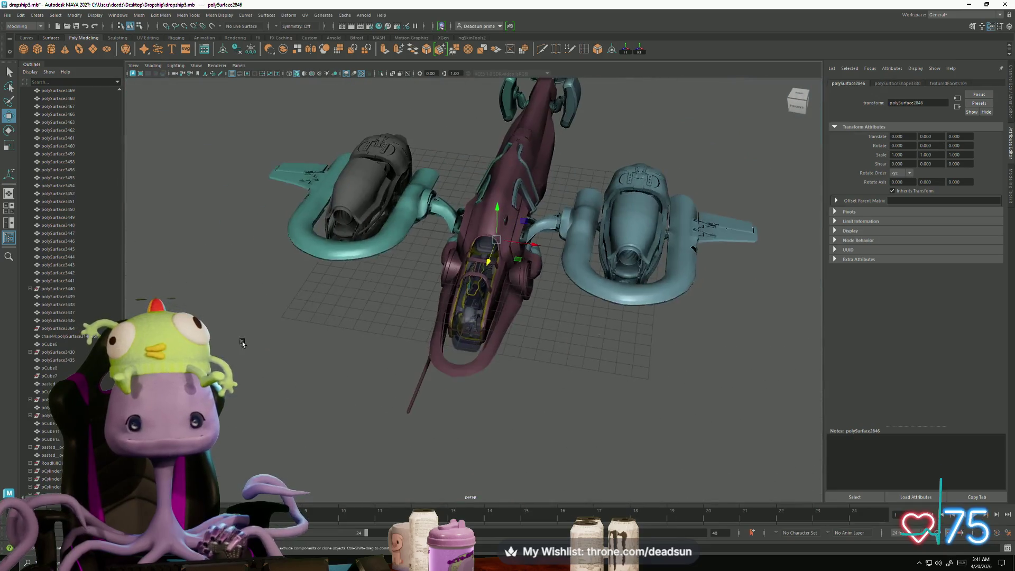
{"action": "left_click_drag", "start_coordinate": [349, 421], "coordinate": [375, 421], "text": "alt"}
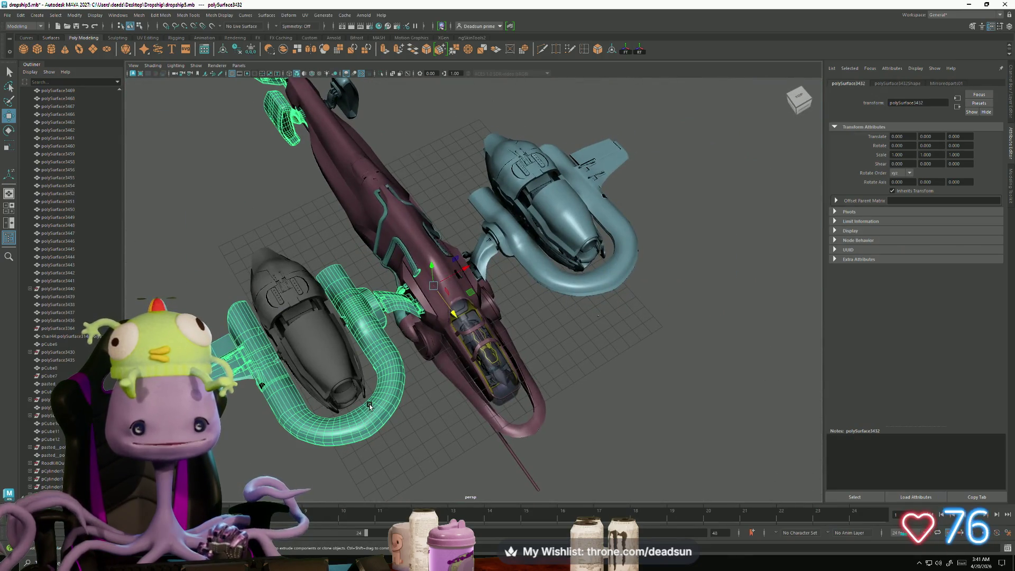
{"action": "left_click_drag", "start_coordinate": [382, 358], "coordinate": [378, 408], "text": "alt"}
{"action": "left_click", "coordinate": [394, 259]}
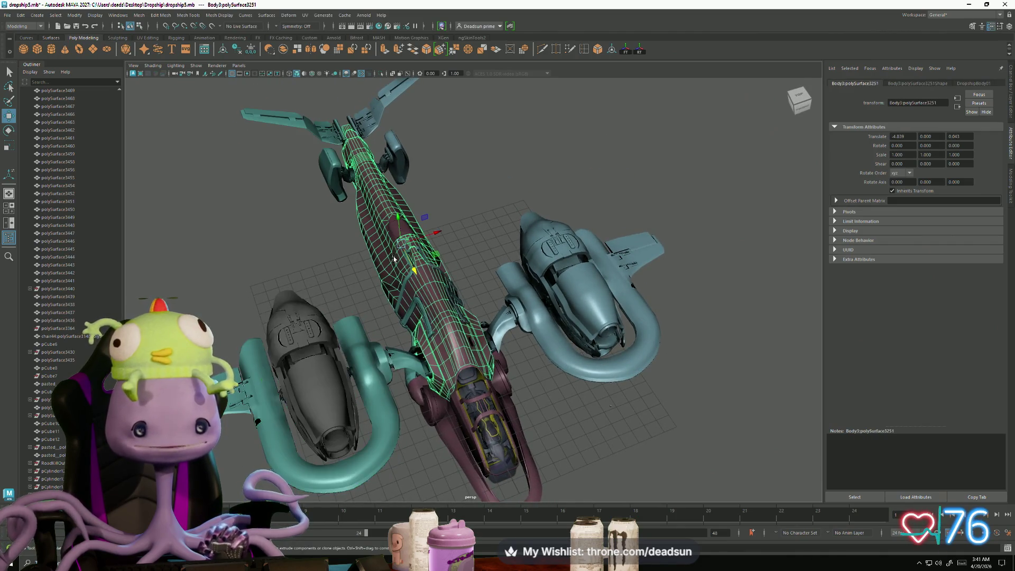
{"action": "left_click_drag", "start_coordinate": [472, 398], "coordinate": [419, 394], "text": "alt"}
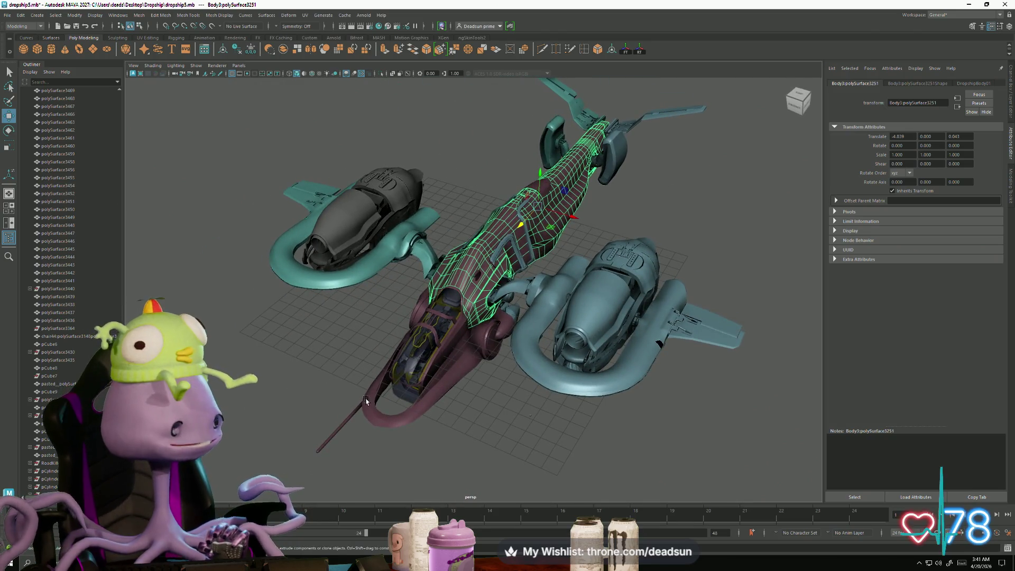
{"action": "left_click_drag", "start_coordinate": [351, 418], "coordinate": [377, 381], "text": "alt"}
{"action": "scroll", "coordinate": [372, 421], "scroll_direction": "up", "scroll_amount": 5}
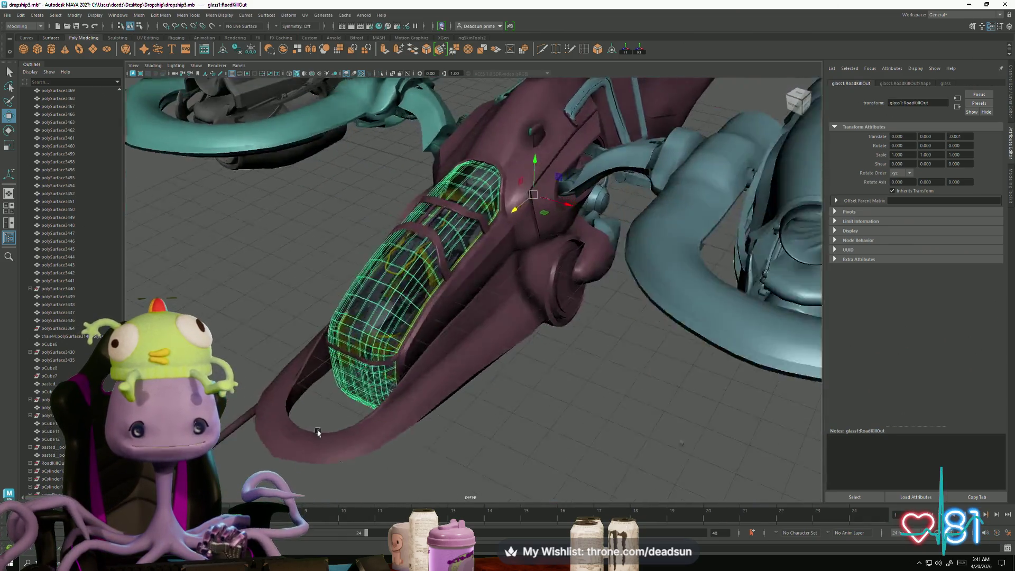
{"action": "mouse_move", "coordinate": [371, 421]}
{"action": "left_mouse_down", "text": "alt"}
{"action": "mouse_move", "coordinate": [361, 421]}
{"action": "mouse_move", "coordinate": [392, 437]}
{"action": "mouse_move", "coordinate": [304, 446]}
{"action": "mouse_move", "coordinate": [287, 418]}
{"action": "left_mouse_up", "text": "alt"}
{"action": "left_click", "coordinate": [361, 420]}
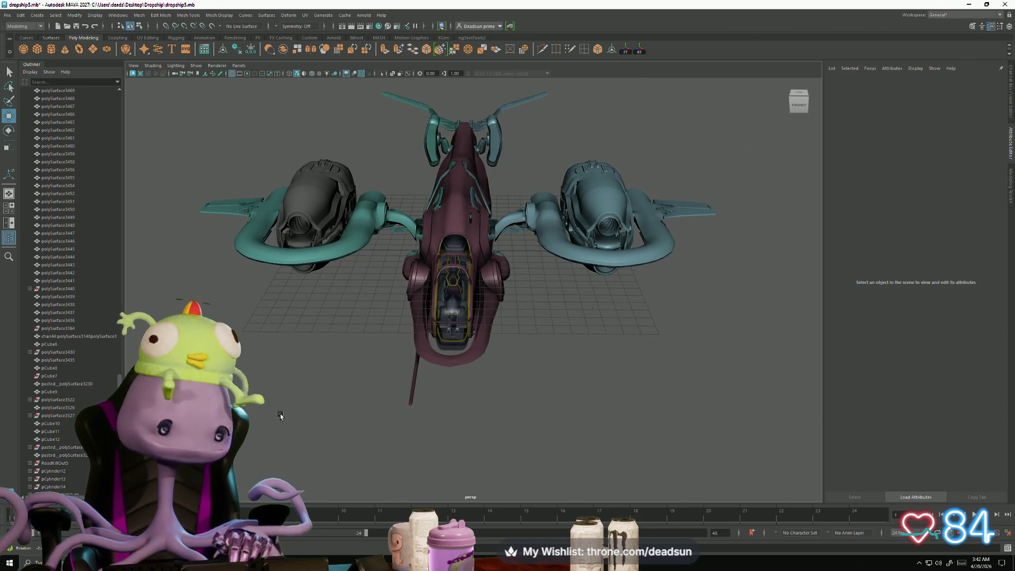
{"action": "left_click_drag", "start_coordinate": [280, 416], "coordinate": [290, 417], "text": "alt"}
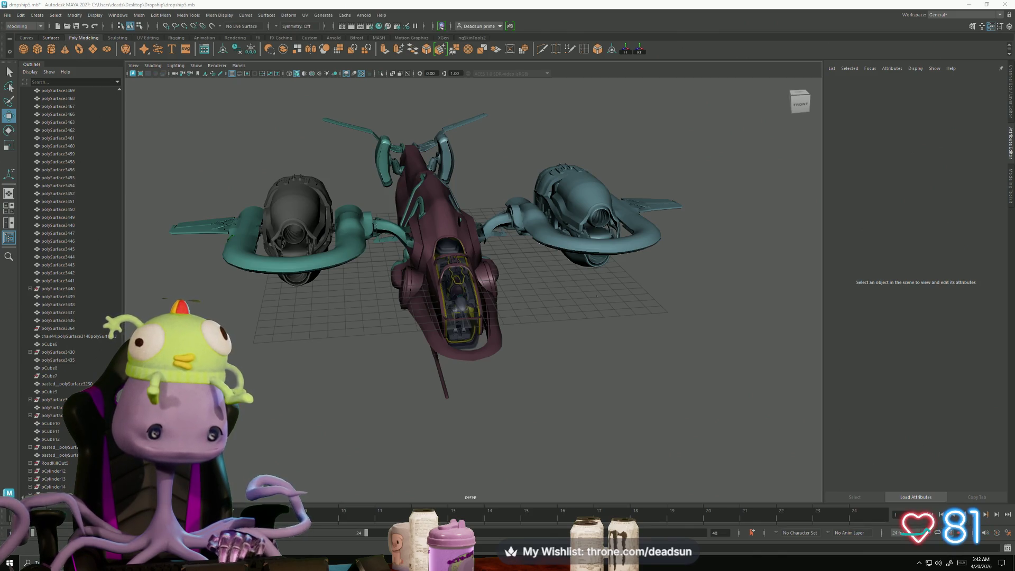
{"action": "left_click_drag", "start_coordinate": [523, 445], "coordinate": [466, 443], "text": "alt"}
{"action": "right_click_drag", "start_coordinate": [480, 452], "coordinate": [579, 498], "text": "alt"}
{"action": "mouse_move", "coordinate": [529, 495]}
{"action": "left_mouse_down", "text": "alt"}
{"action": "mouse_move", "coordinate": [589, 414]}
{"action": "mouse_move", "coordinate": [527, 487]}
{"action": "mouse_move", "coordinate": [537, 459]}
{"action": "mouse_move", "coordinate": [515, 478]}
{"action": "mouse_move", "coordinate": [440, 456]}
{"action": "mouse_move", "coordinate": [424, 492]}
{"action": "mouse_move", "coordinate": [376, 477]}
{"action": "left_mouse_up", "text": "alt"}
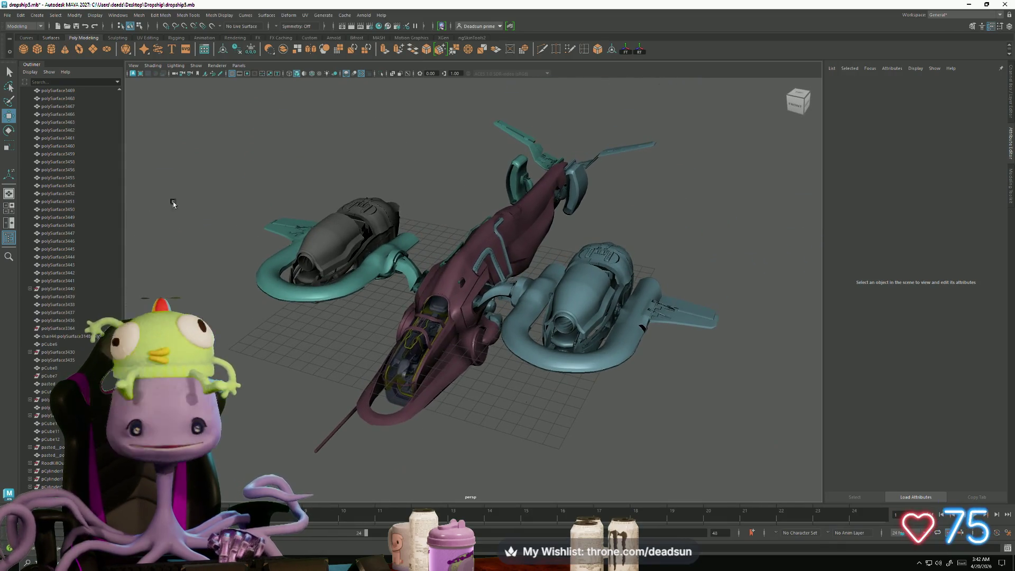
{"action": "left_click", "coordinate": [7, 16]}
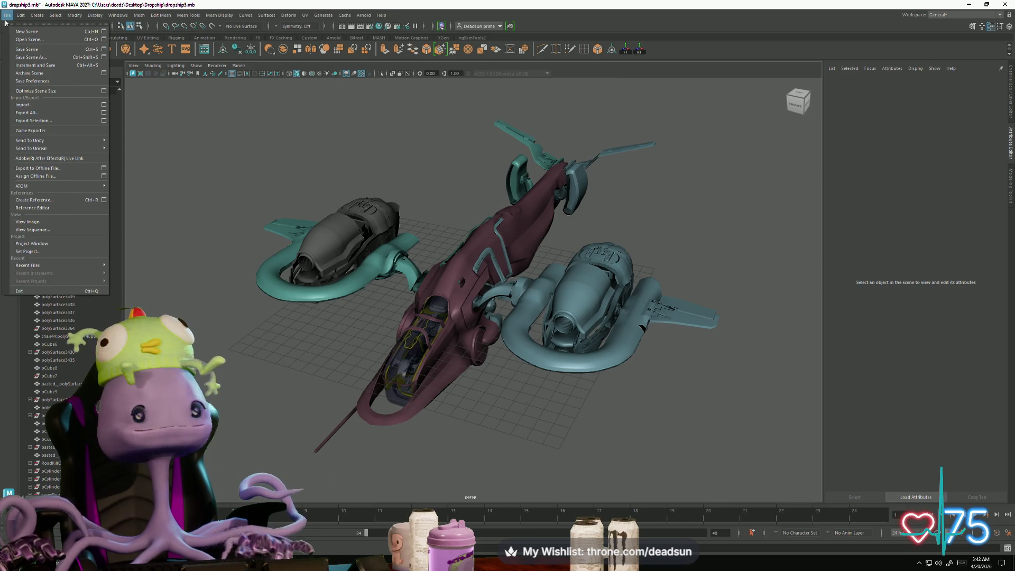
{"action": "left_click", "coordinate": [32, 51]}
{"action": "left_click_drag", "start_coordinate": [307, 365], "coordinate": [257, 450], "text": "alt"}
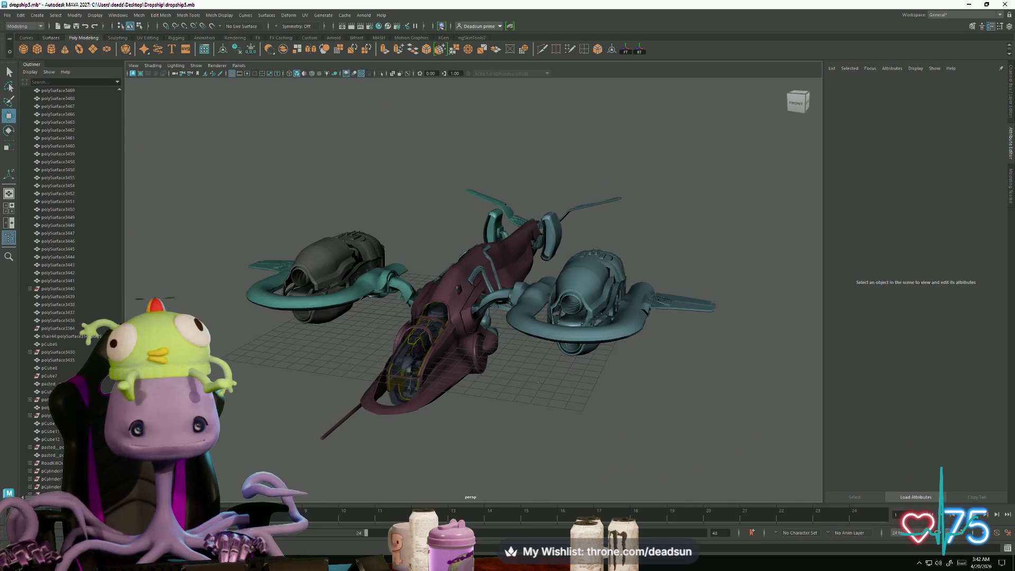
{"action": "mouse_move", "coordinate": [391, 562]}
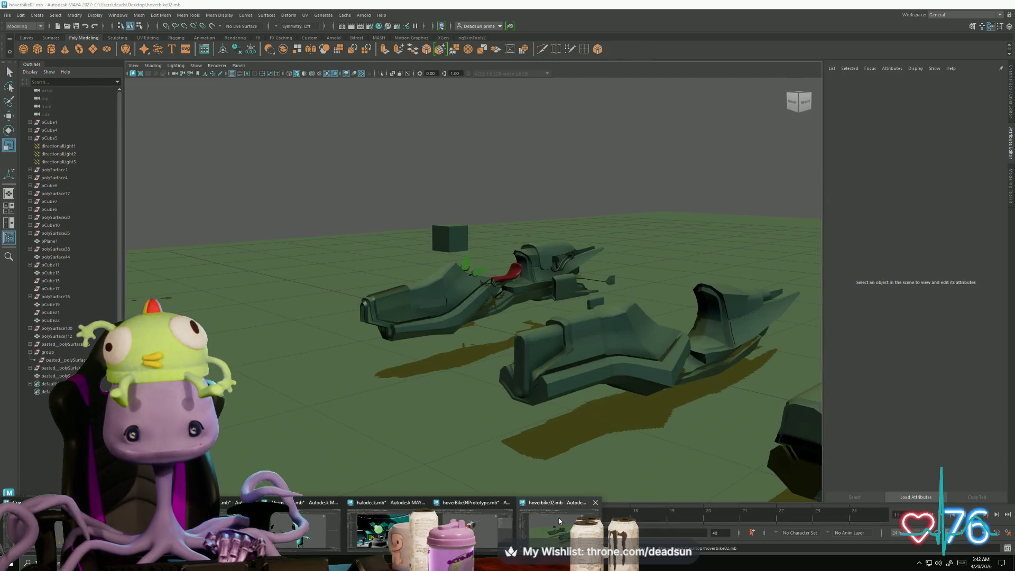
Step: Bring the hoverbike02 scene forward and try saving it with File > Save
{"action": "left_click", "coordinate": [560, 519]}
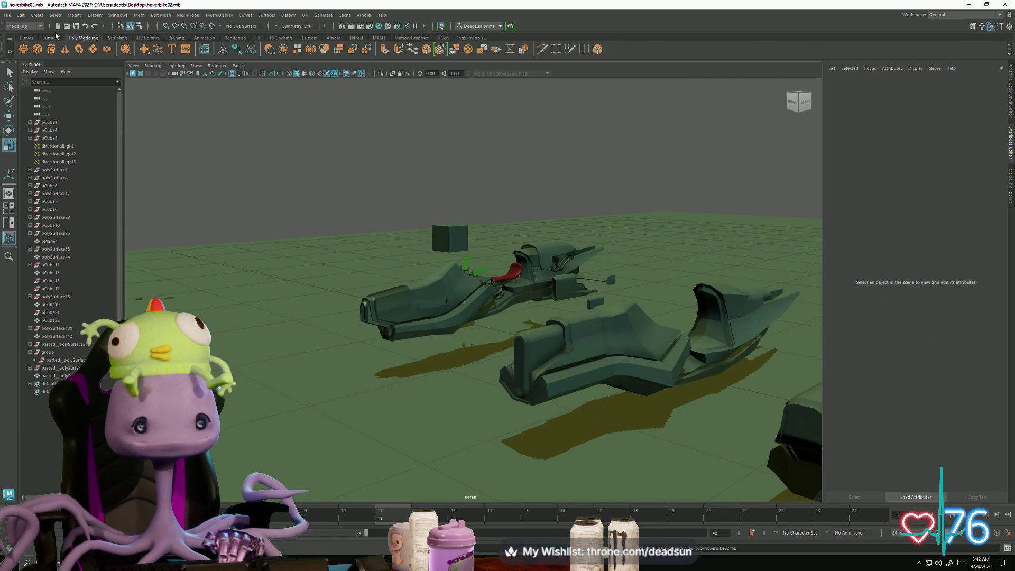
{"action": "left_click", "coordinate": [8, 16]}
{"action": "left_click", "coordinate": [22, 50]}
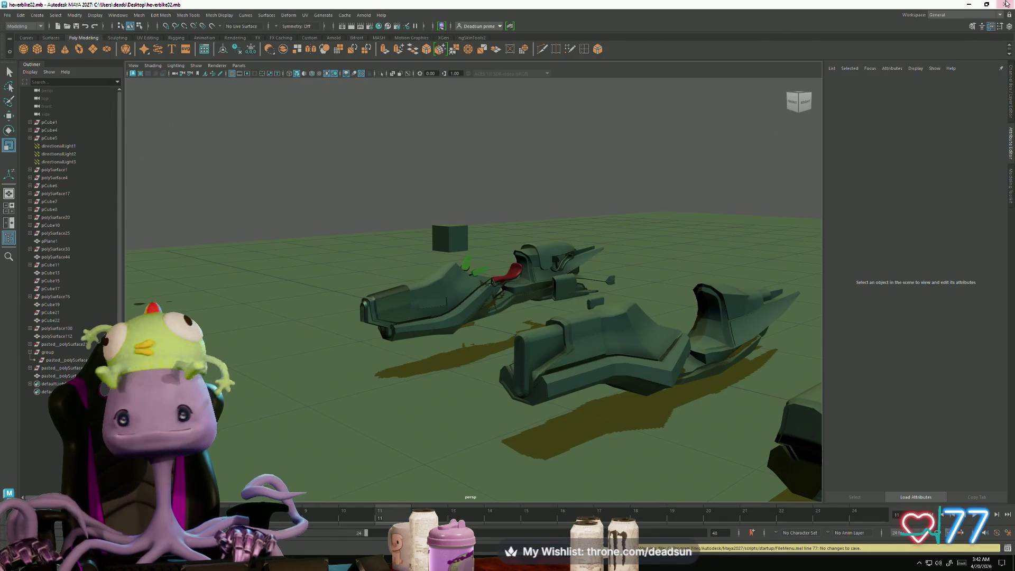
Step: Close the hoverBike04Prototype scene without saving its changes
{"action": "key", "text": "alt+Tab"}
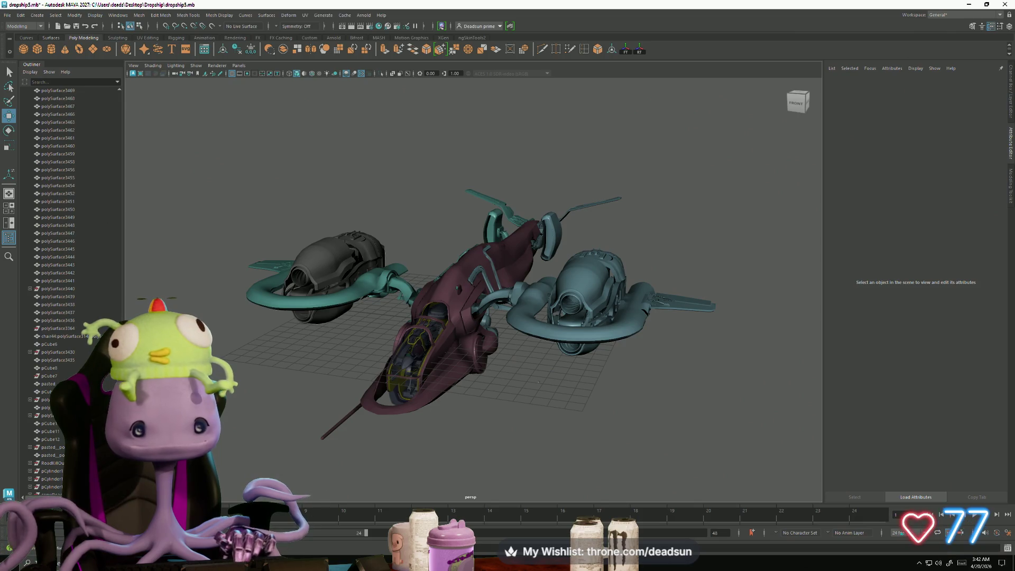
{"action": "mouse_move", "coordinate": [355, 550]}
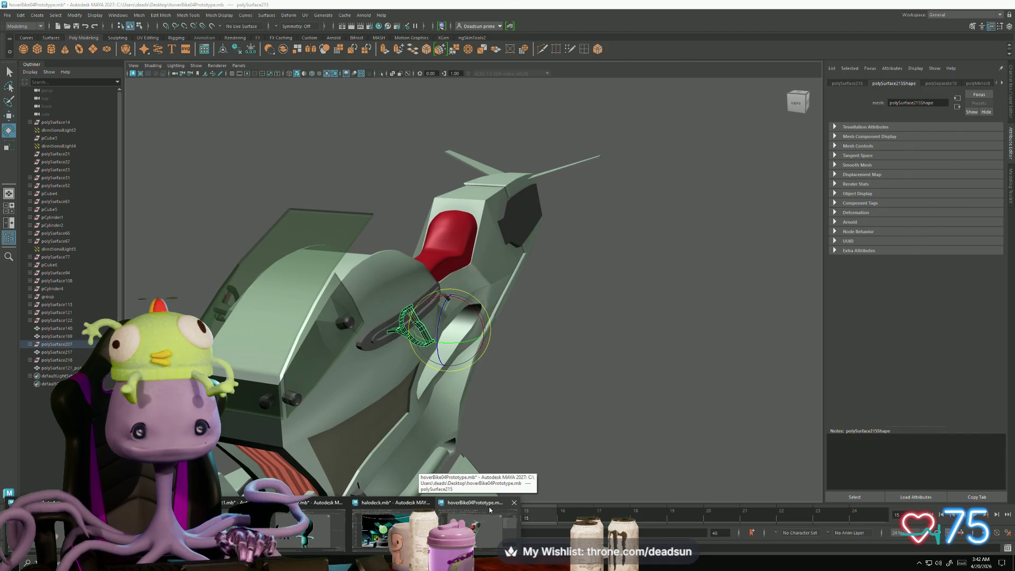
{"action": "left_click", "coordinate": [514, 502]}
{"action": "left_click", "coordinate": [505, 284]}
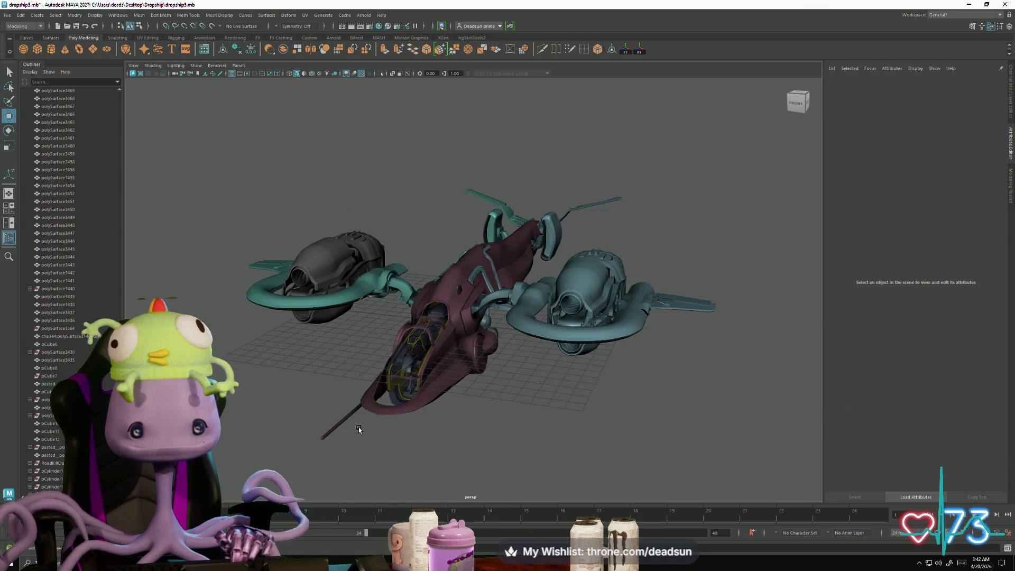
Step: Orbit the halodeck room to centre its green holographic sphere, then start closing the halodeck scene
{"action": "mouse_move", "coordinate": [349, 562]}
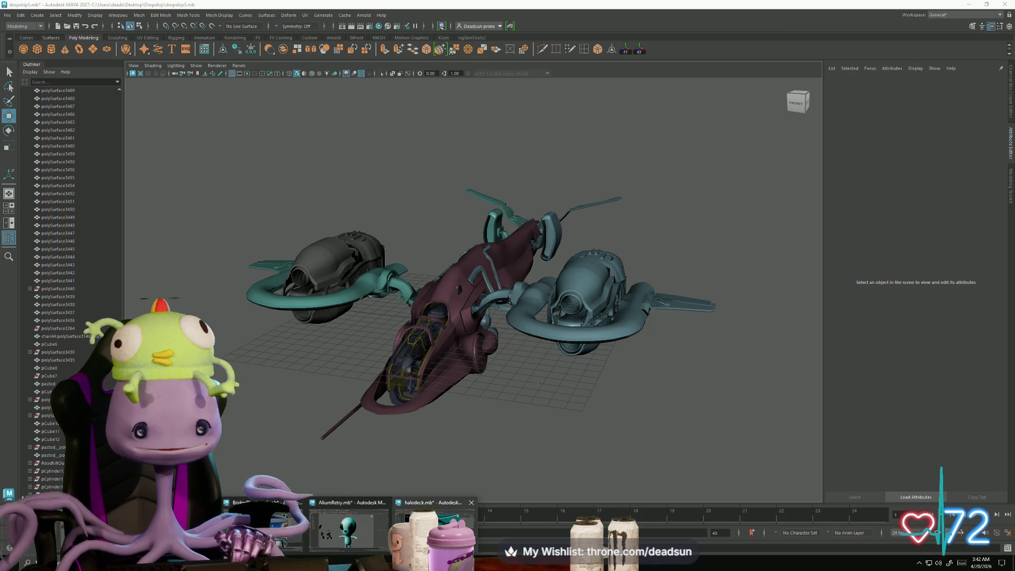
{"action": "mouse_move", "coordinate": [431, 524]}
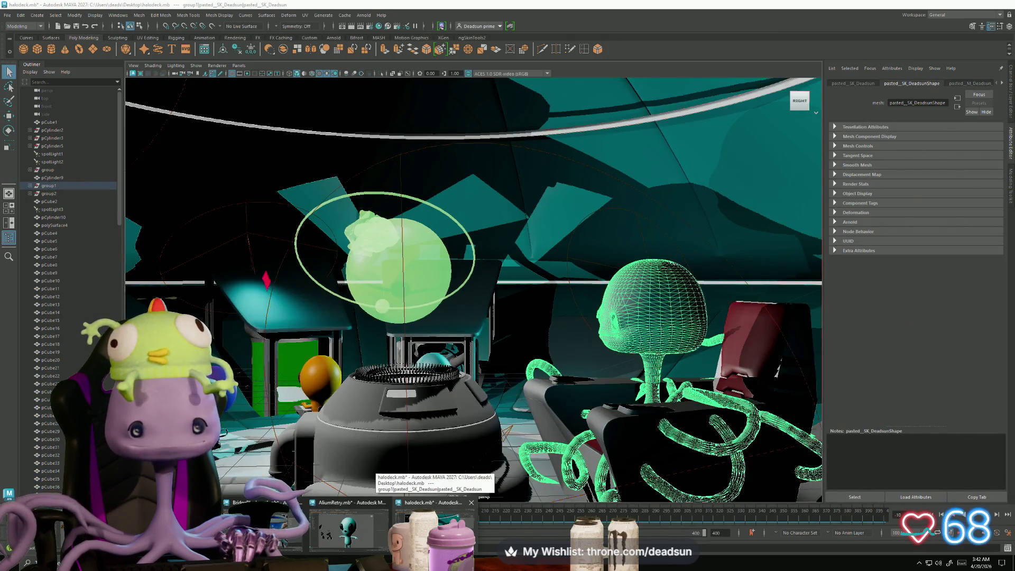
{"action": "left_click", "coordinate": [431, 523]}
{"action": "mouse_move", "coordinate": [476, 317]}
{"action": "left_mouse_down", "text": "alt"}
{"action": "mouse_move", "coordinate": [318, 365]}
{"action": "mouse_move", "coordinate": [264, 374]}
{"action": "mouse_move", "coordinate": [258, 362]}
{"action": "left_mouse_up", "text": "alt"}
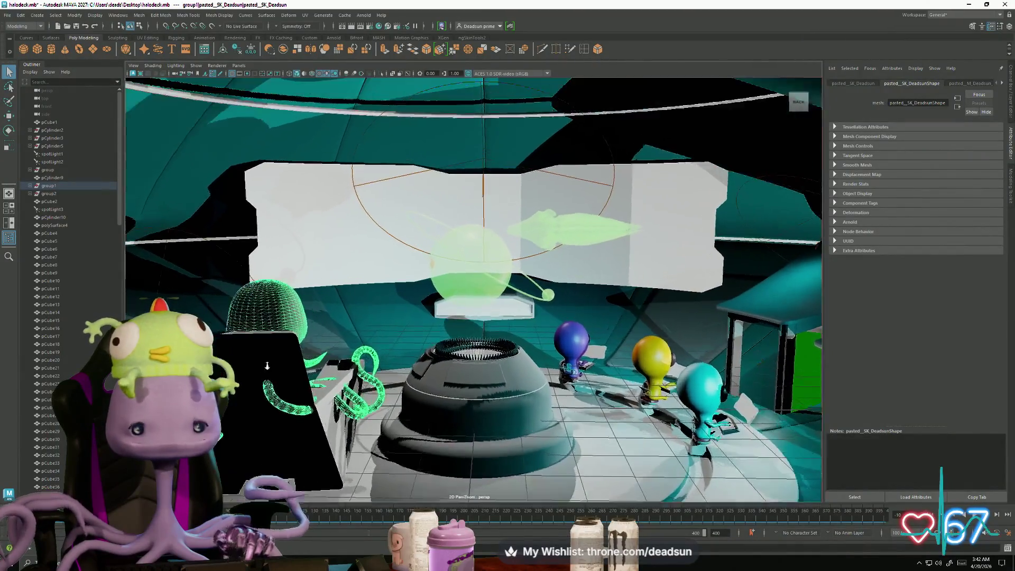
{"action": "left_click_drag", "start_coordinate": [371, 380], "coordinate": [502, 370], "text": "alt"}
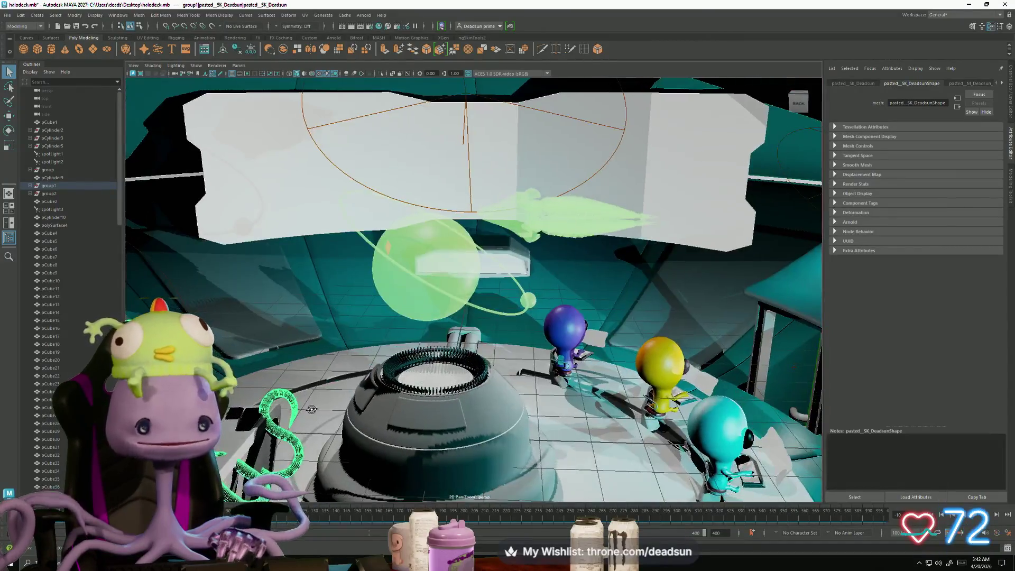
{"action": "mouse_move", "coordinate": [311, 409]}
{"action": "left_mouse_down", "text": "alt"}
{"action": "mouse_move", "coordinate": [422, 380]}
{"action": "mouse_move", "coordinate": [344, 409]}
{"action": "mouse_move", "coordinate": [469, 395]}
{"action": "mouse_move", "coordinate": [298, 389]}
{"action": "mouse_move", "coordinate": [480, 395]}
{"action": "mouse_move", "coordinate": [317, 393]}
{"action": "mouse_move", "coordinate": [446, 370]}
{"action": "mouse_move", "coordinate": [460, 330]}
{"action": "mouse_move", "coordinate": [316, 363]}
{"action": "mouse_move", "coordinate": [422, 398]}
{"action": "mouse_move", "coordinate": [383, 374]}
{"action": "mouse_move", "coordinate": [487, 369]}
{"action": "mouse_move", "coordinate": [424, 359]}
{"action": "mouse_move", "coordinate": [572, 361]}
{"action": "mouse_move", "coordinate": [273, 381]}
{"action": "left_mouse_up", "text": "alt"}
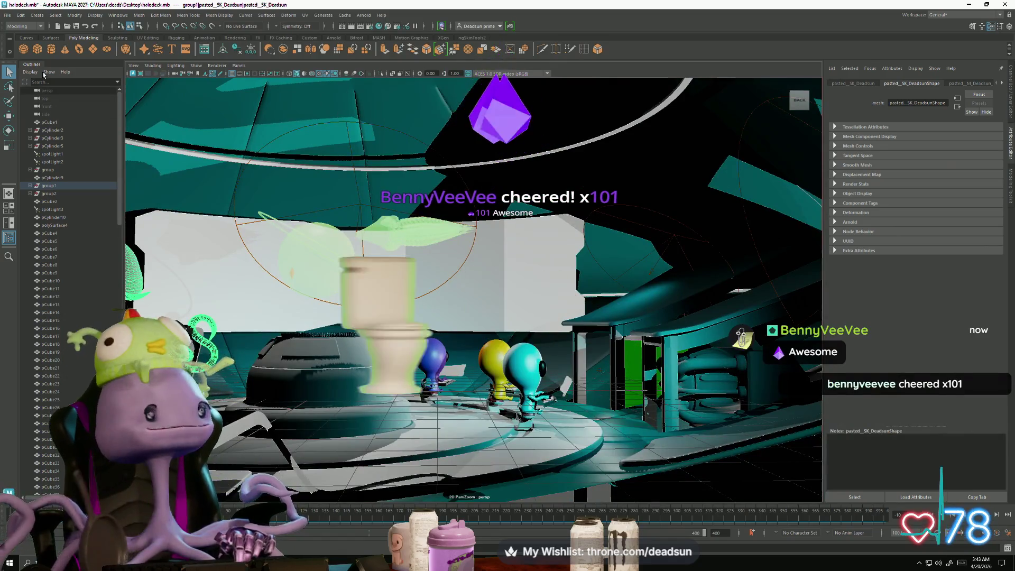
{"action": "left_click", "coordinate": [1004, 4]}
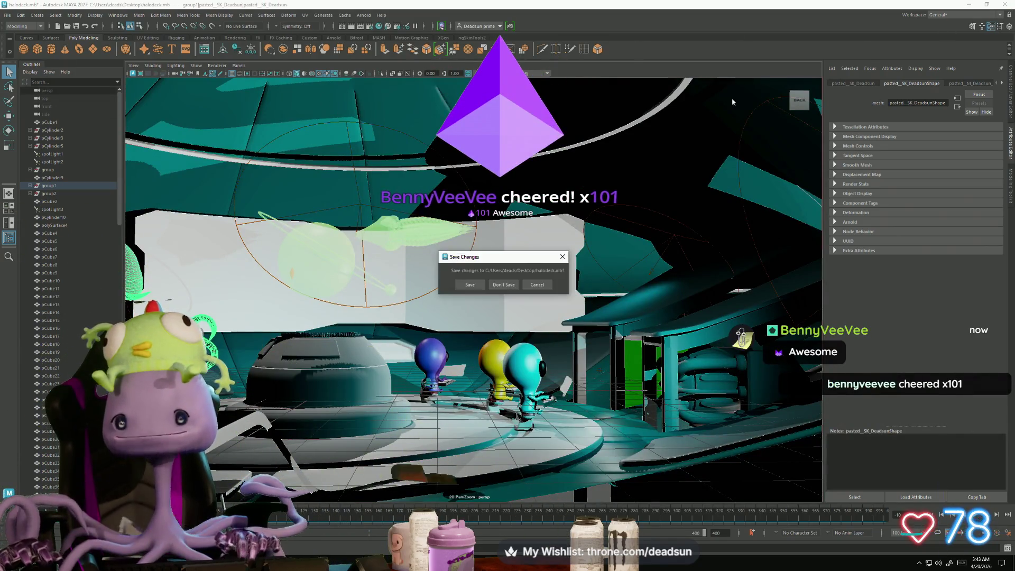
Step: Close halodeck and the BridgeBlock out1 scene, both without saving changes
{"action": "left_click", "coordinate": [500, 288]}
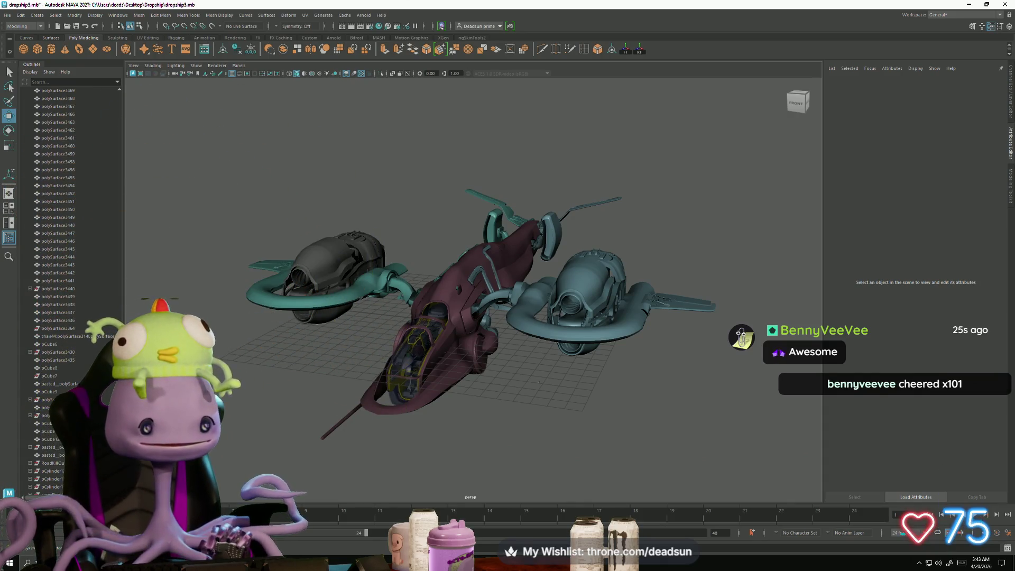
{"action": "mouse_move", "coordinate": [306, 561]}
{"action": "left_click", "coordinate": [284, 520]}
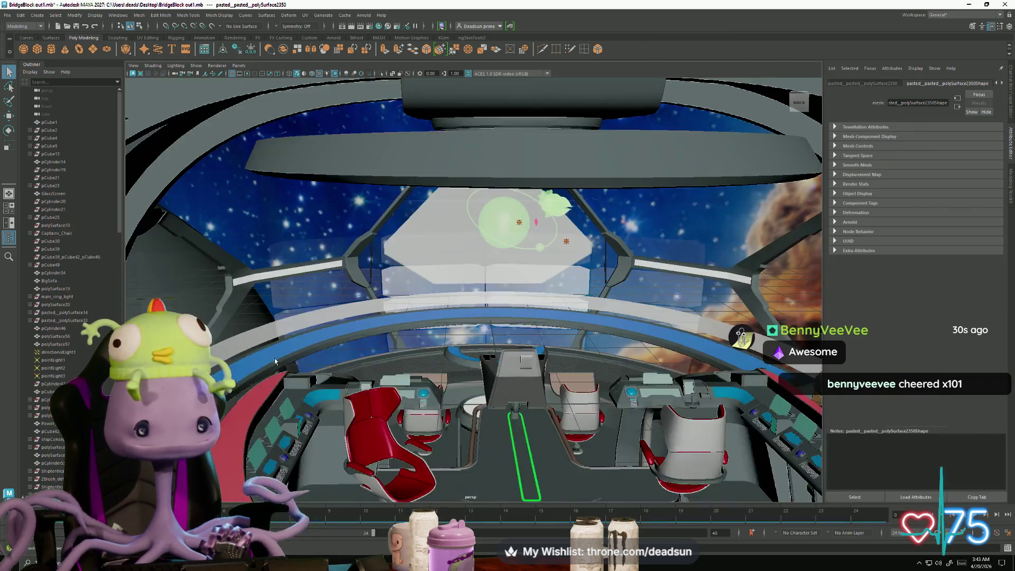
{"action": "left_click", "coordinate": [1005, 4]}
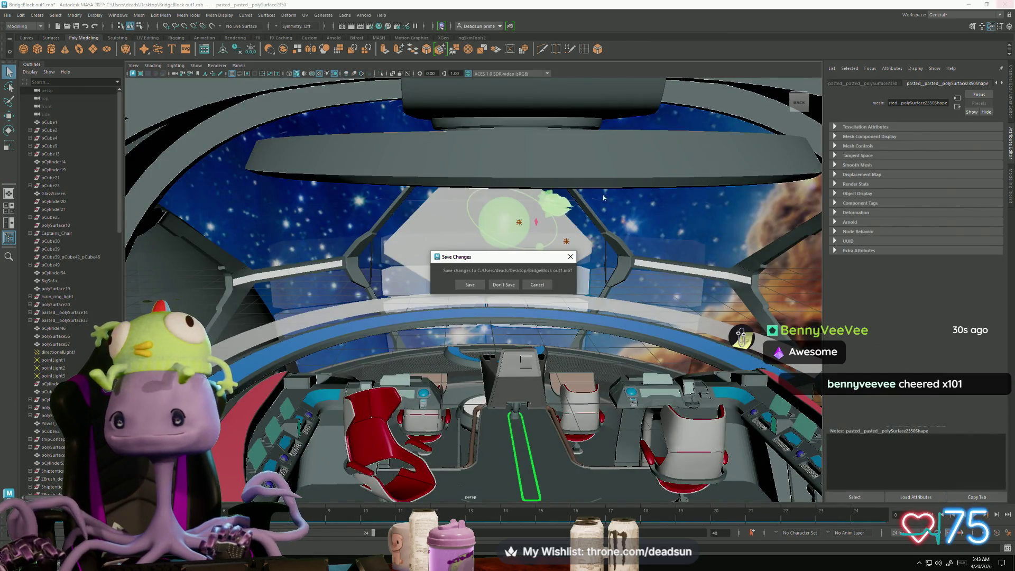
{"action": "left_click", "coordinate": [511, 285]}
Step: Look at the AliumRetry alien from below, then switch to the Cow farm scene
{"action": "left_click", "coordinate": [306, 562]}
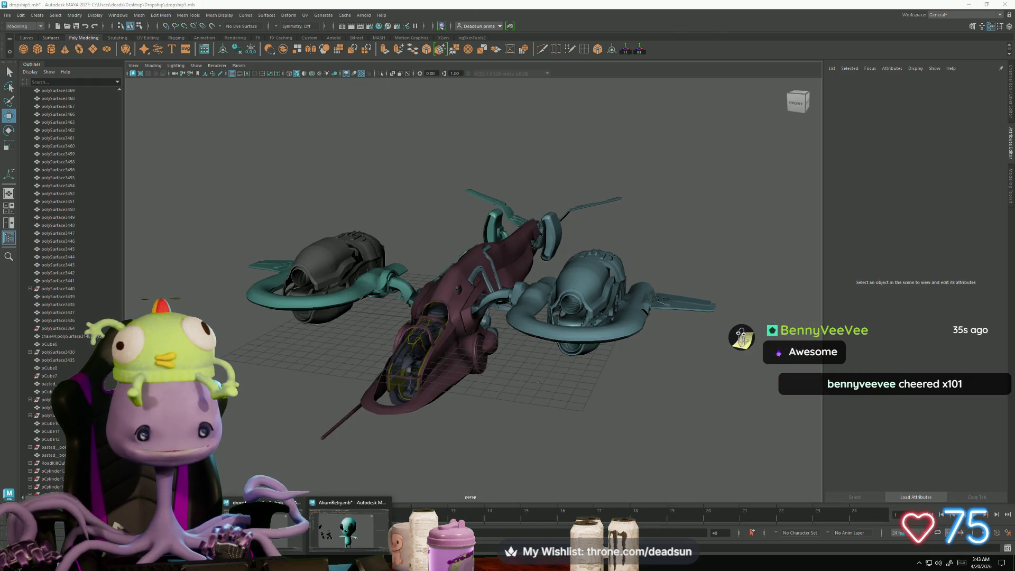
{"action": "left_click", "coordinate": [348, 526]}
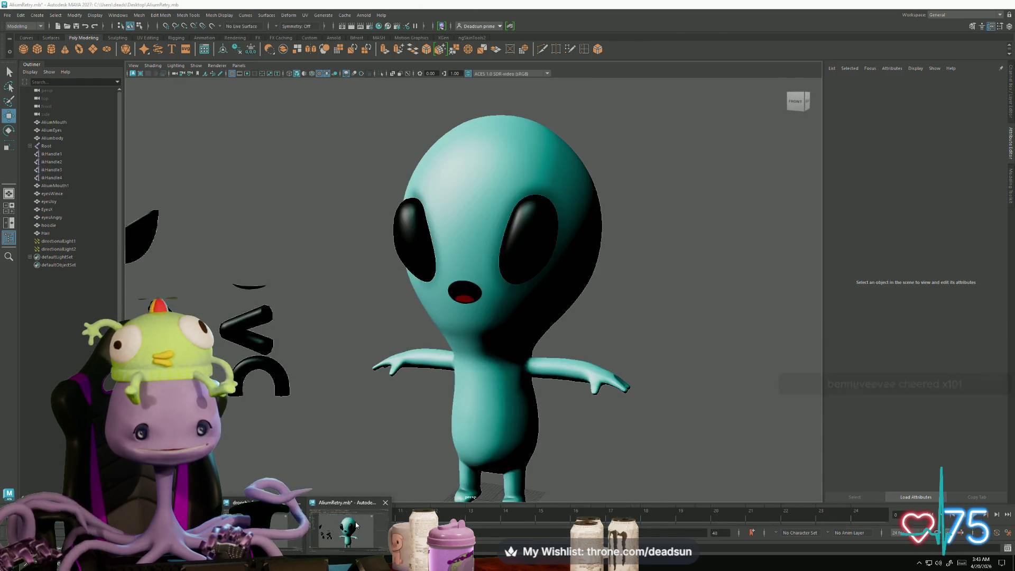
{"action": "mouse_move", "coordinate": [361, 418]}
{"action": "left_mouse_down", "text": "alt"}
{"action": "mouse_move", "coordinate": [424, 433]}
{"action": "mouse_move", "coordinate": [372, 362]}
{"action": "mouse_move", "coordinate": [326, 427]}
{"action": "mouse_move", "coordinate": [324, 412]}
{"action": "mouse_move", "coordinate": [401, 397]}
{"action": "mouse_move", "coordinate": [378, 411]}
{"action": "left_mouse_up", "text": "alt"}
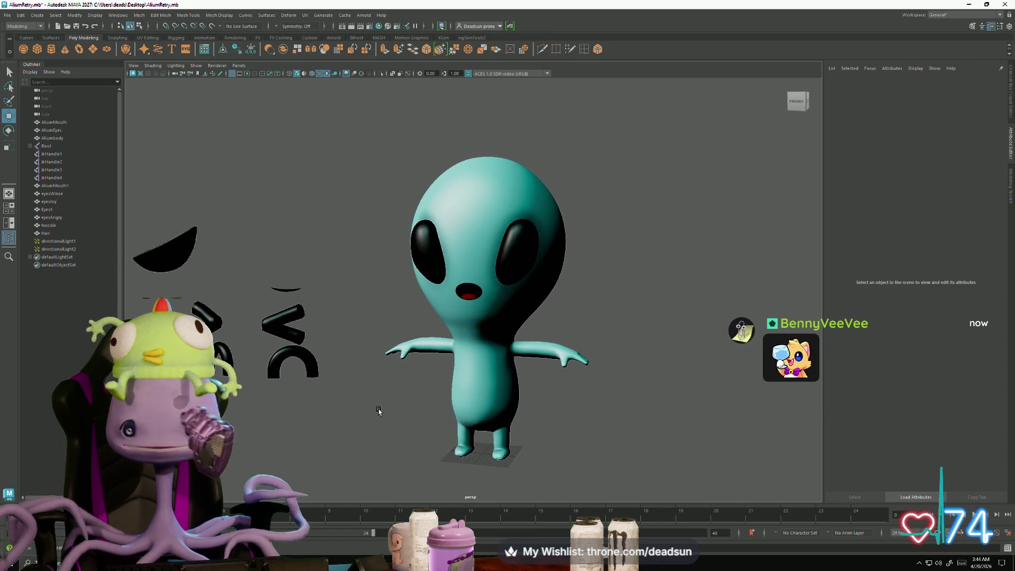
{"action": "key", "text": "alt+Tab"}
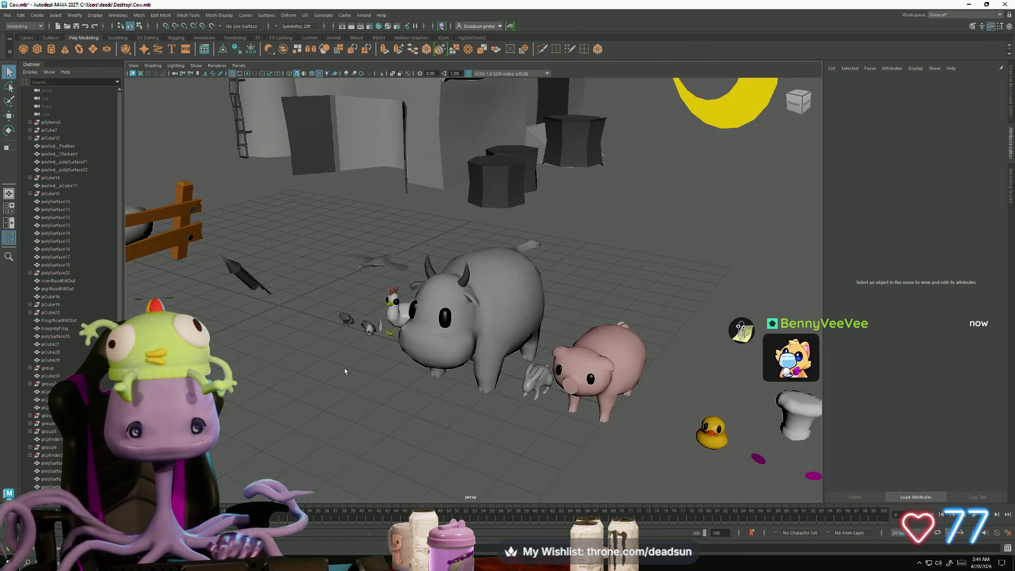
{"action": "left_click_drag", "start_coordinate": [344, 371], "coordinate": [317, 328], "text": "alt"}
{"action": "left_click", "coordinate": [481, 318]}
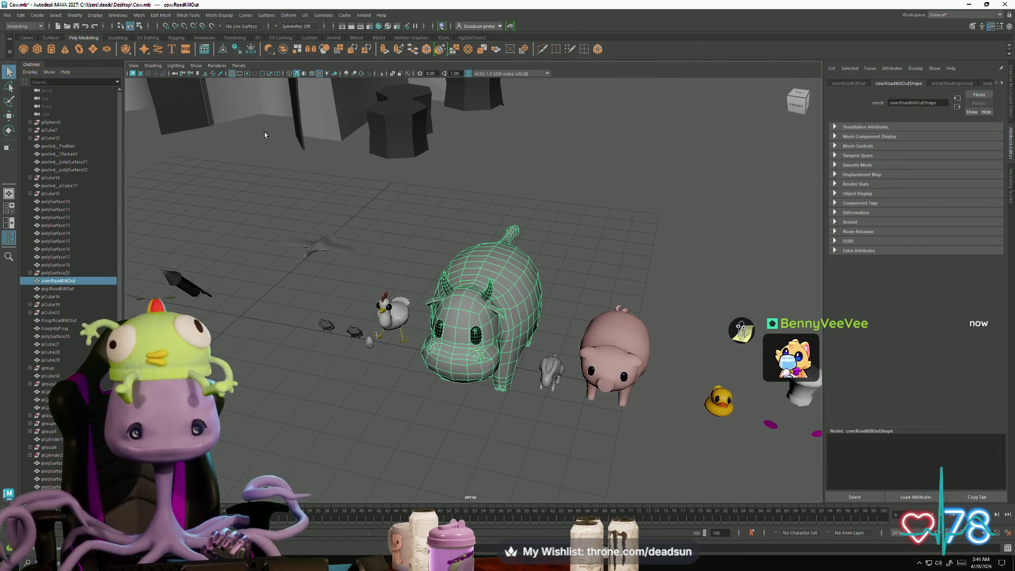
{"action": "left_click", "coordinate": [305, 16]}
{"action": "left_click", "coordinate": [324, 32]}
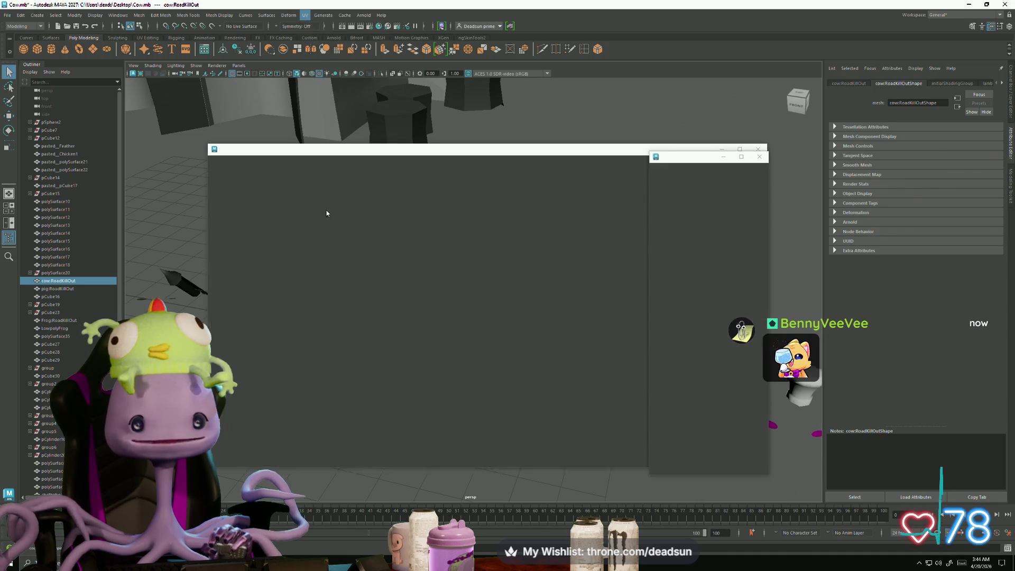
{"action": "scroll", "coordinate": [411, 284], "scroll_direction": "up", "scroll_amount": 2}
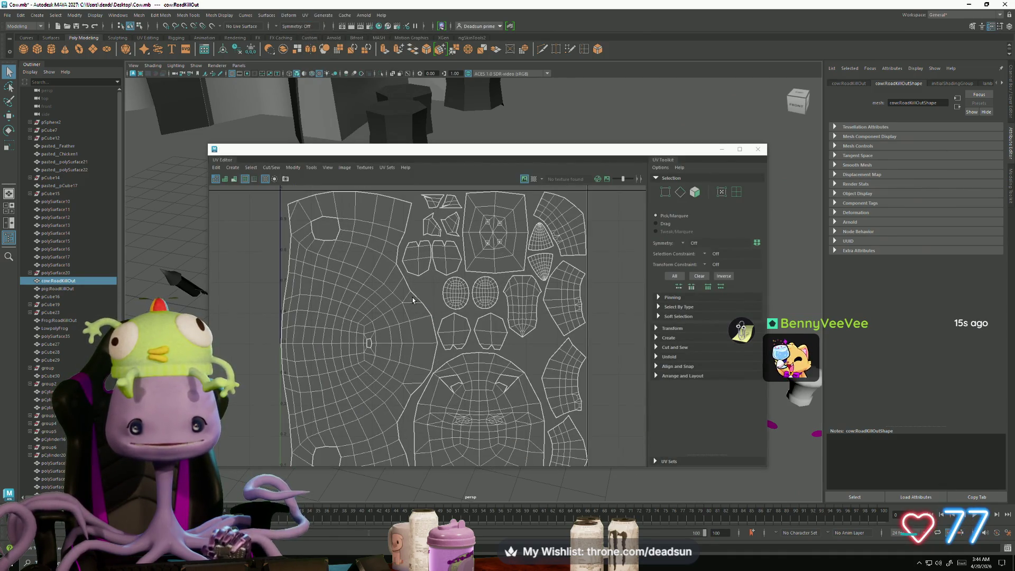
{"action": "left_click", "coordinate": [758, 149]}
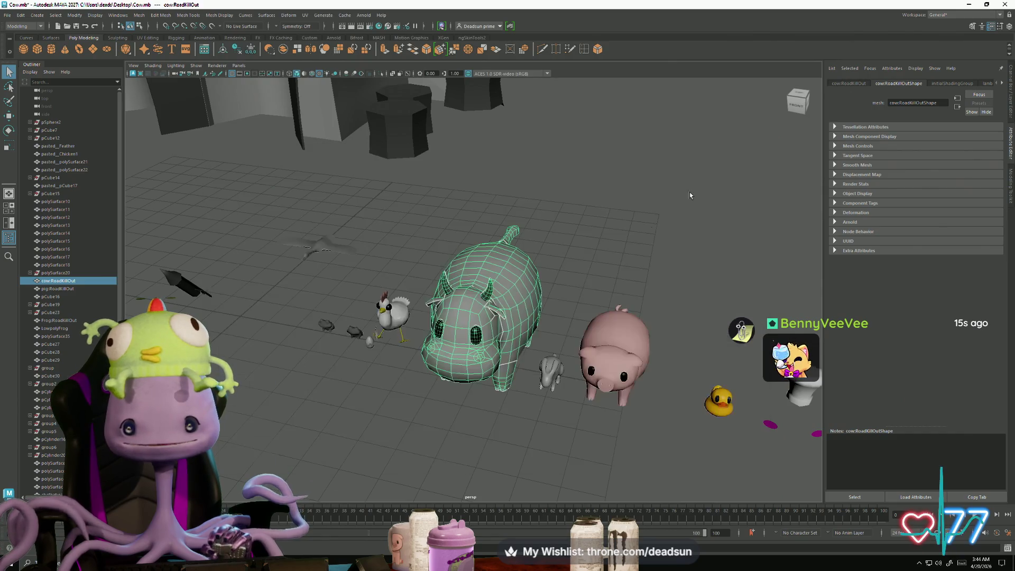
{"action": "left_click", "coordinate": [610, 340]}
{"action": "left_click", "coordinate": [304, 16]}
{"action": "left_click", "coordinate": [325, 25]}
{"action": "mouse_move", "coordinate": [413, 359]}
{"action": "middle_mouse_down", "text": "alt"}
{"action": "mouse_move", "coordinate": [371, 272]}
{"action": "mouse_move", "coordinate": [389, 319]}
{"action": "middle_mouse_up", "text": "alt"}
{"action": "scroll", "coordinate": [378, 306], "scroll_direction": "down", "scroll_amount": 1}
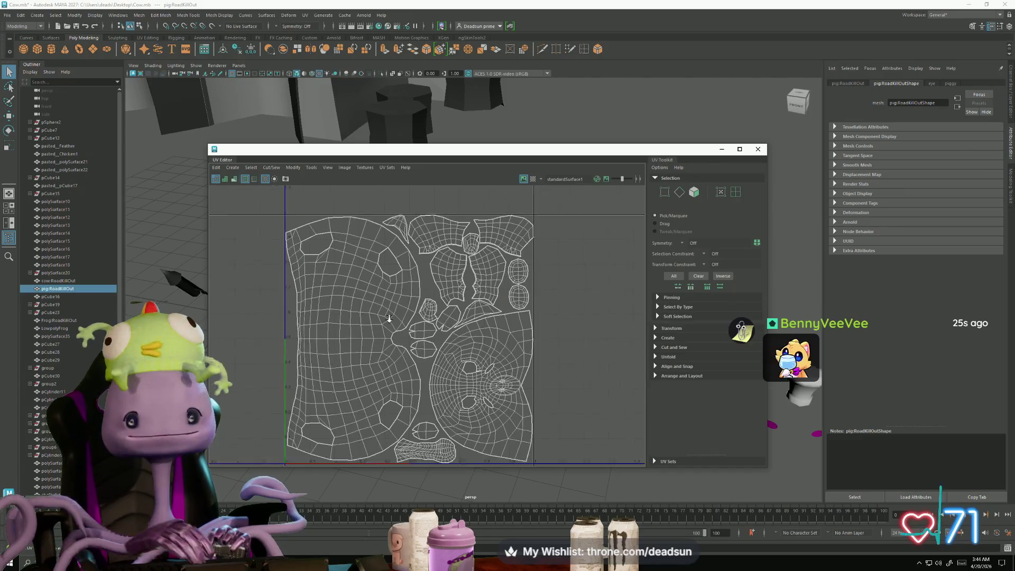
{"action": "scroll", "coordinate": [389, 319], "scroll_direction": "down", "scroll_amount": 1}
{"action": "scroll", "coordinate": [456, 223], "scroll_direction": "up", "scroll_amount": 1}
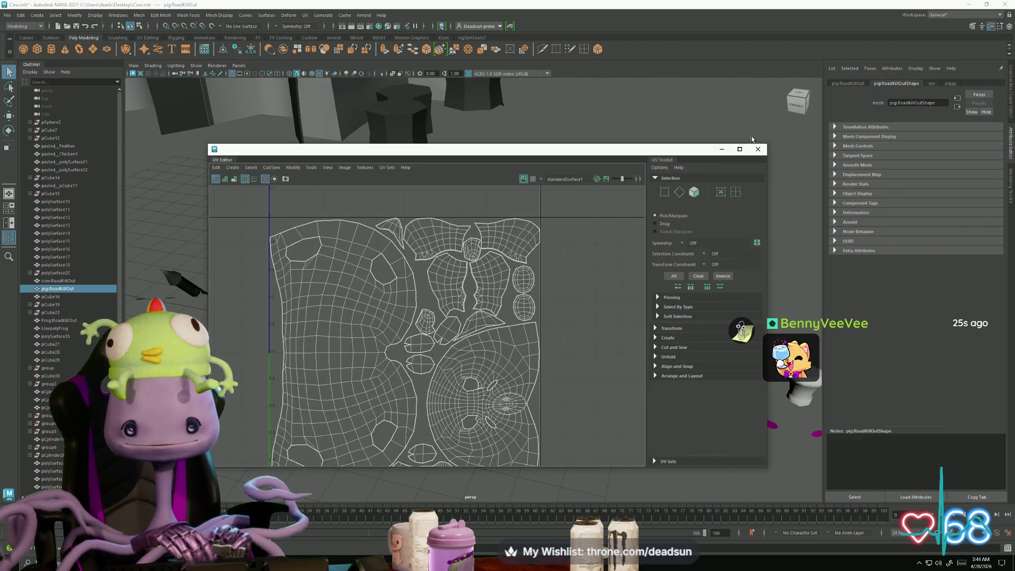
{"action": "left_click", "coordinate": [758, 150]}
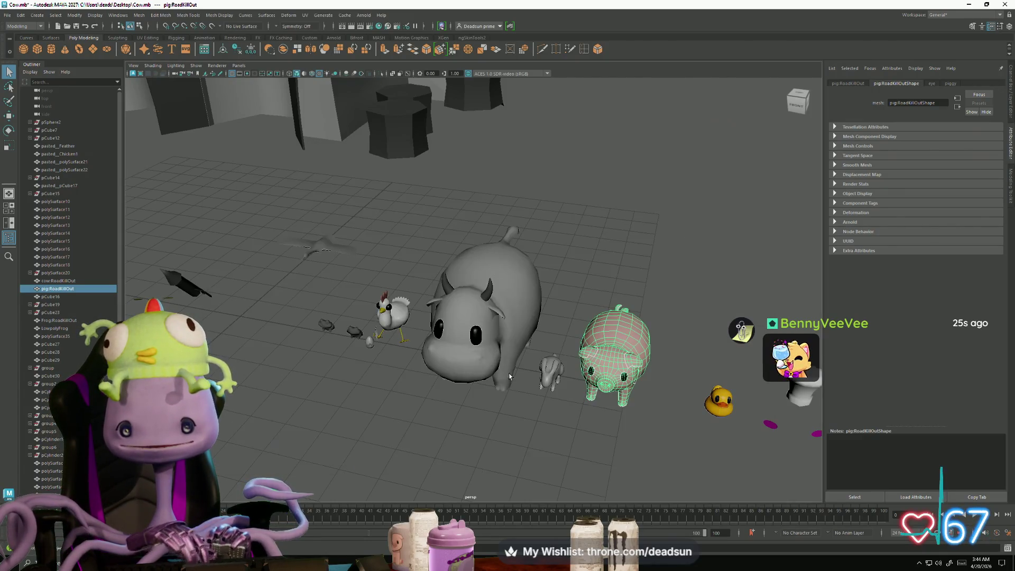
{"action": "left_click", "coordinate": [384, 327]}
{"action": "left_click", "coordinate": [305, 15]}
{"action": "left_click", "coordinate": [368, 191]}
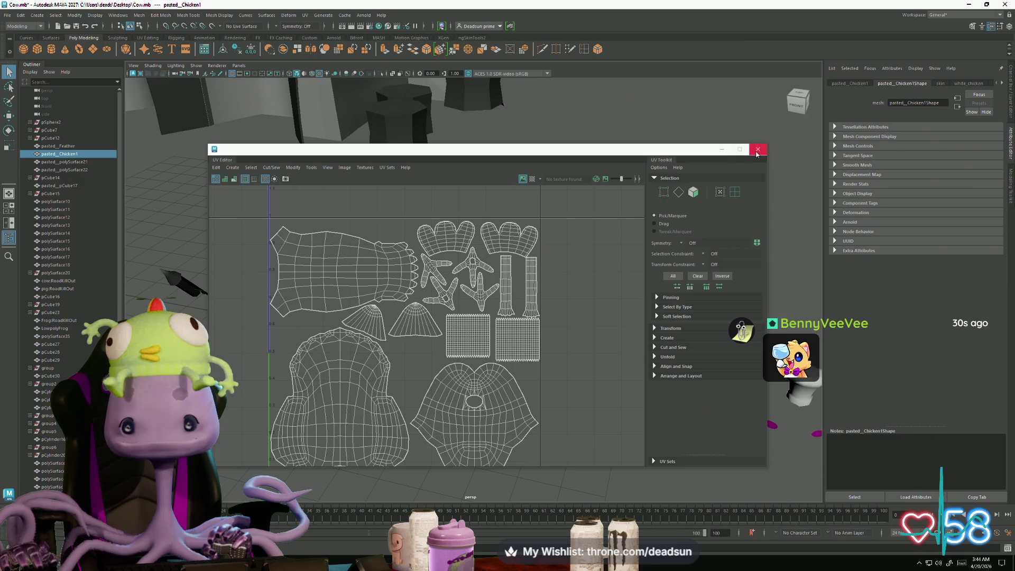
{"action": "left_click", "coordinate": [757, 152]}
{"action": "mouse_move", "coordinate": [328, 344]}
{"action": "middle_mouse_down", "text": "alt"}
{"action": "mouse_move", "coordinate": [466, 243]}
{"action": "mouse_move", "coordinate": [401, 253]}
{"action": "middle_mouse_up", "text": "alt"}
{"action": "left_click", "coordinate": [373, 257]}
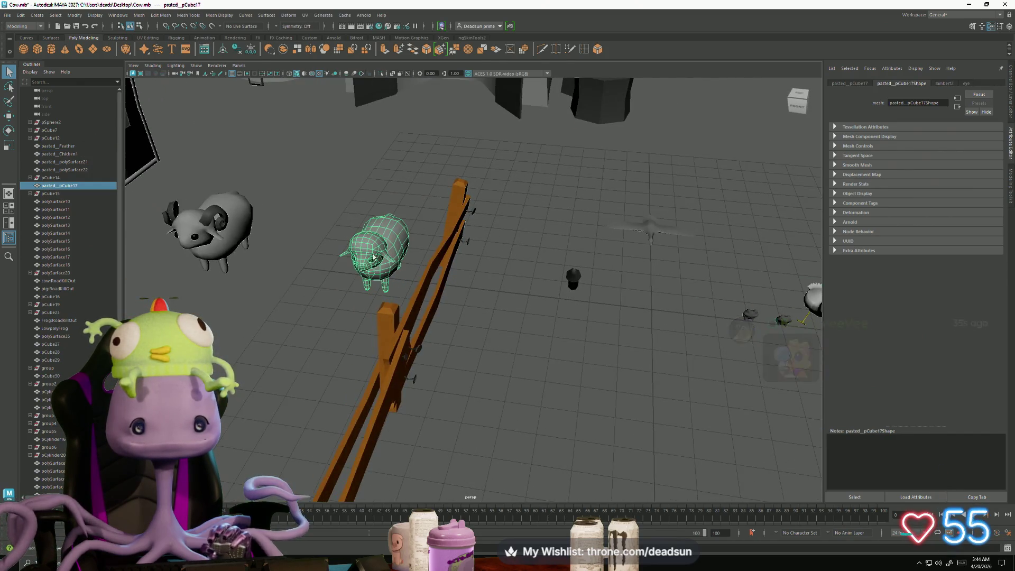
{"action": "left_click", "coordinate": [304, 14]}
{"action": "left_click", "coordinate": [368, 191]}
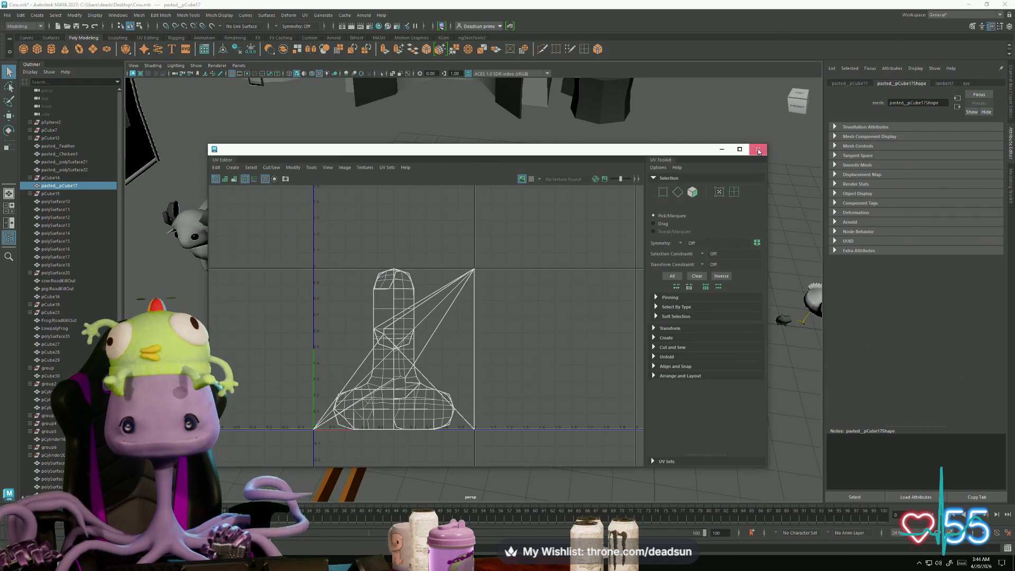
{"action": "left_click", "coordinate": [758, 149]}
{"action": "left_click", "coordinate": [211, 227]}
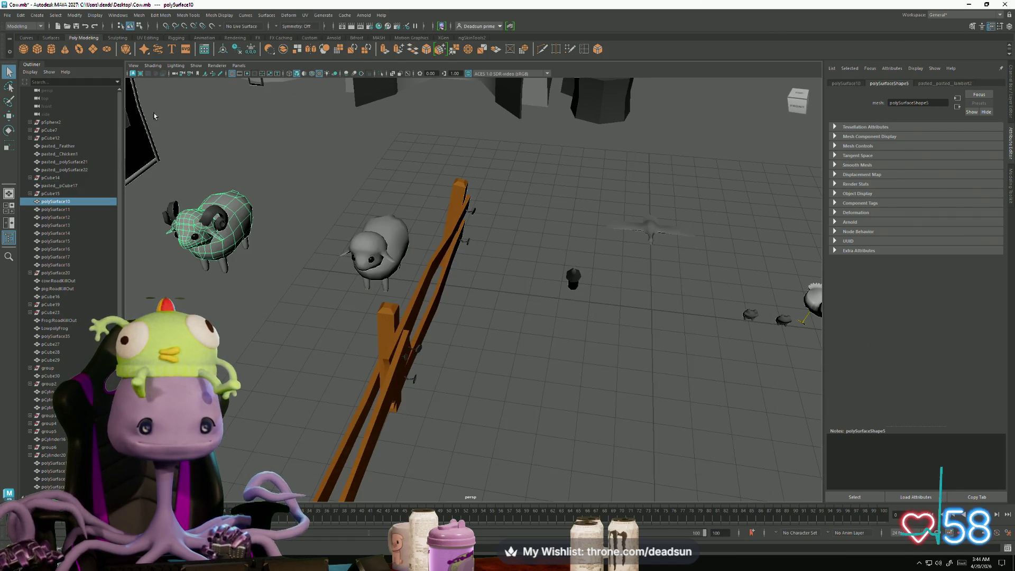
{"action": "left_click", "coordinate": [306, 15]}
{"action": "left_click", "coordinate": [322, 191]}
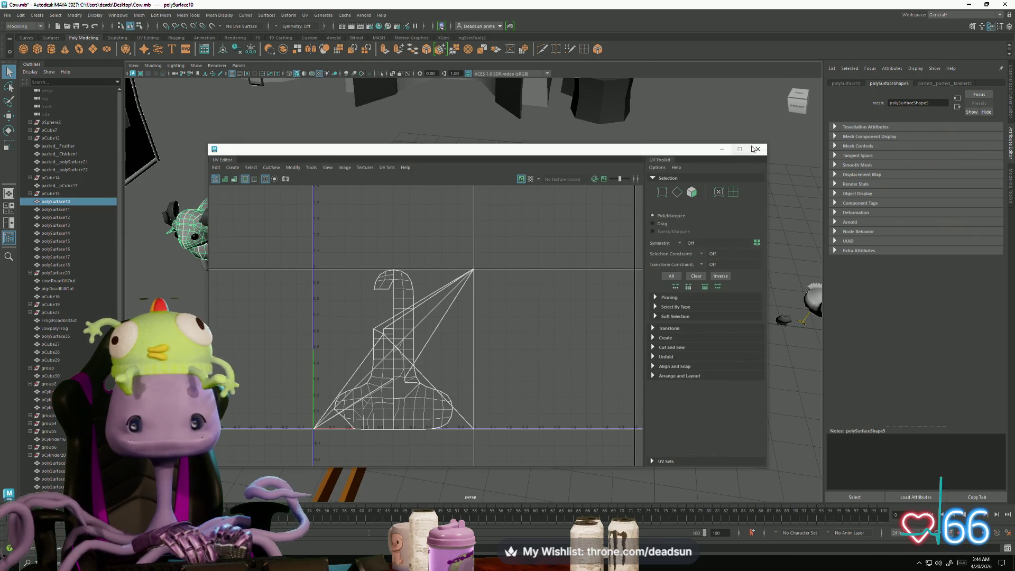
{"action": "left_click", "coordinate": [754, 149]}
{"action": "mouse_move", "coordinate": [423, 265]}
{"action": "left_mouse_down", "text": "alt"}
{"action": "mouse_move", "coordinate": [405, 239]}
{"action": "mouse_move", "coordinate": [401, 267]}
{"action": "mouse_move", "coordinate": [376, 285]}
{"action": "left_mouse_up", "text": "alt"}
{"action": "left_click", "coordinate": [374, 272]}
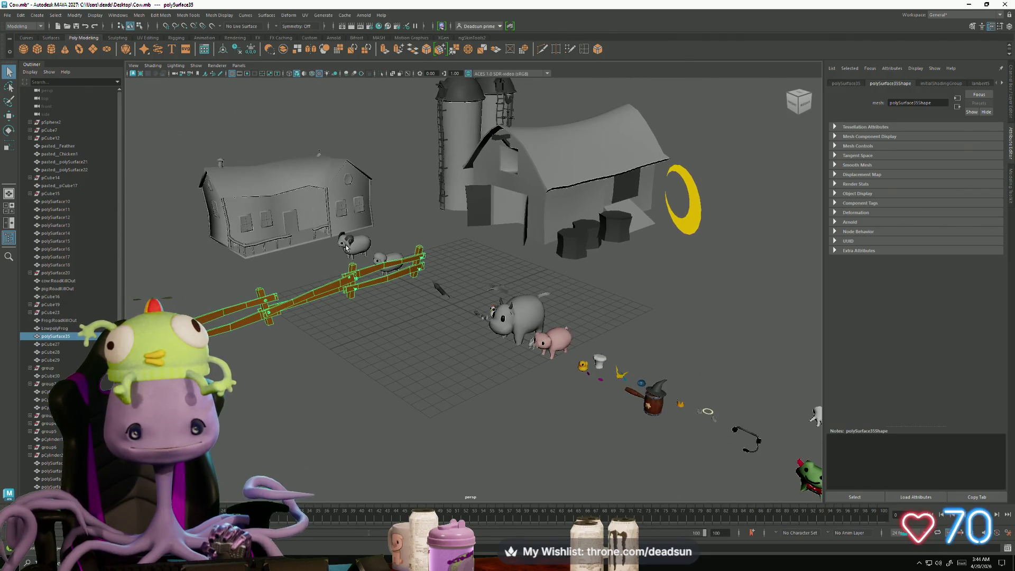
{"action": "left_click_drag", "start_coordinate": [323, 266], "coordinate": [343, 179], "text": "alt"}
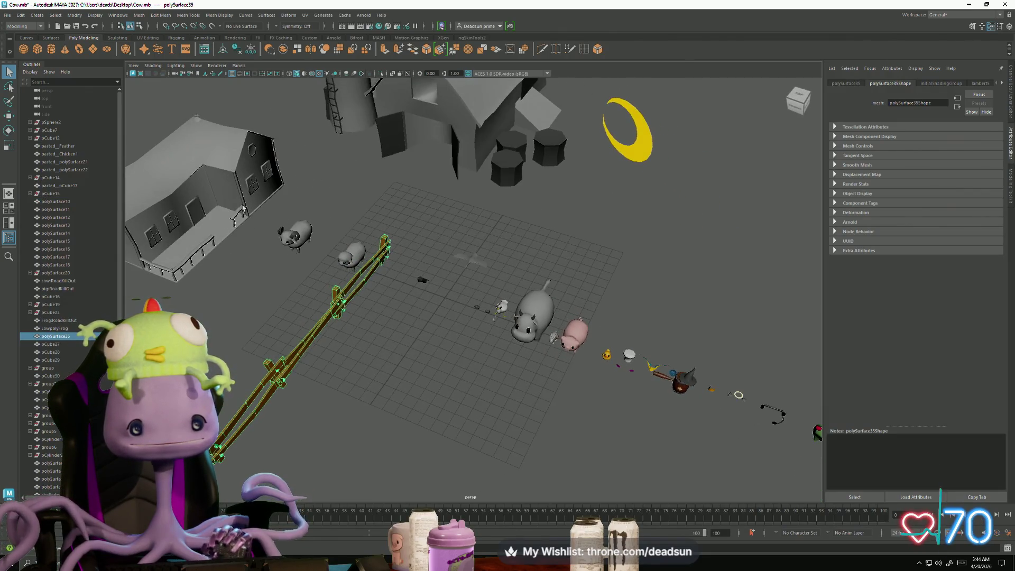
{"action": "left_click", "coordinate": [239, 196]}
{"action": "left_click", "coordinate": [491, 112]}
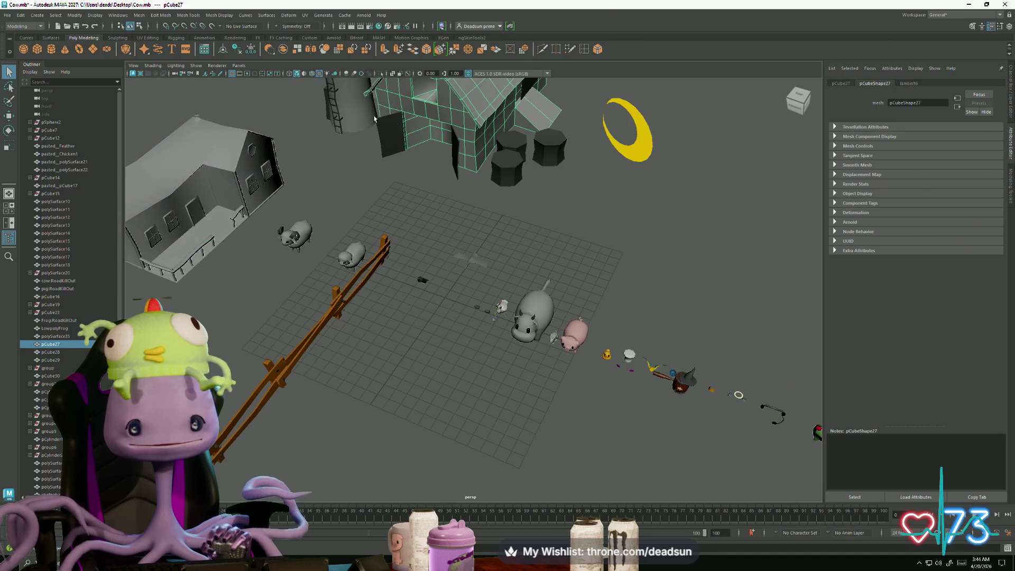
{"action": "left_click", "coordinate": [304, 15]}
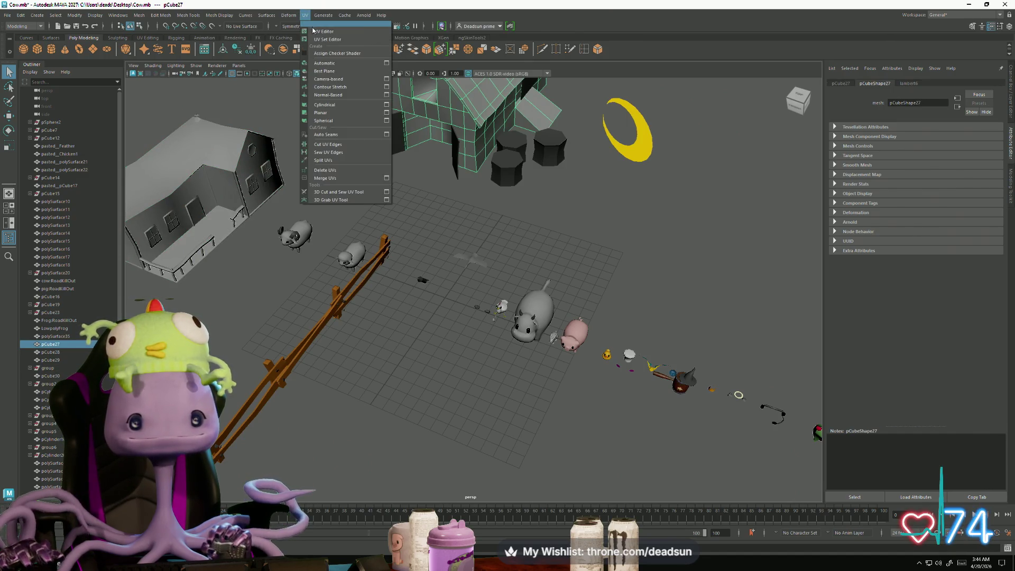
{"action": "left_click", "coordinate": [324, 31]}
{"action": "left_click", "coordinate": [750, 149]}
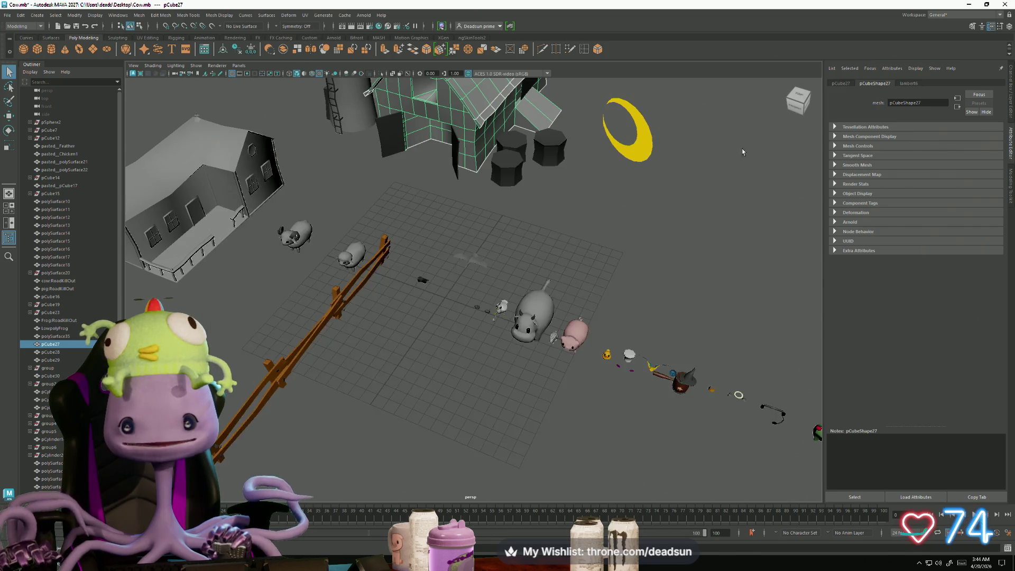
{"action": "left_click", "coordinate": [468, 201]}
{"action": "left_click_drag", "start_coordinate": [467, 258], "coordinate": [701, 255], "text": "alt"}
{"action": "scroll", "coordinate": [702, 256], "scroll_direction": "up", "scroll_amount": 5}
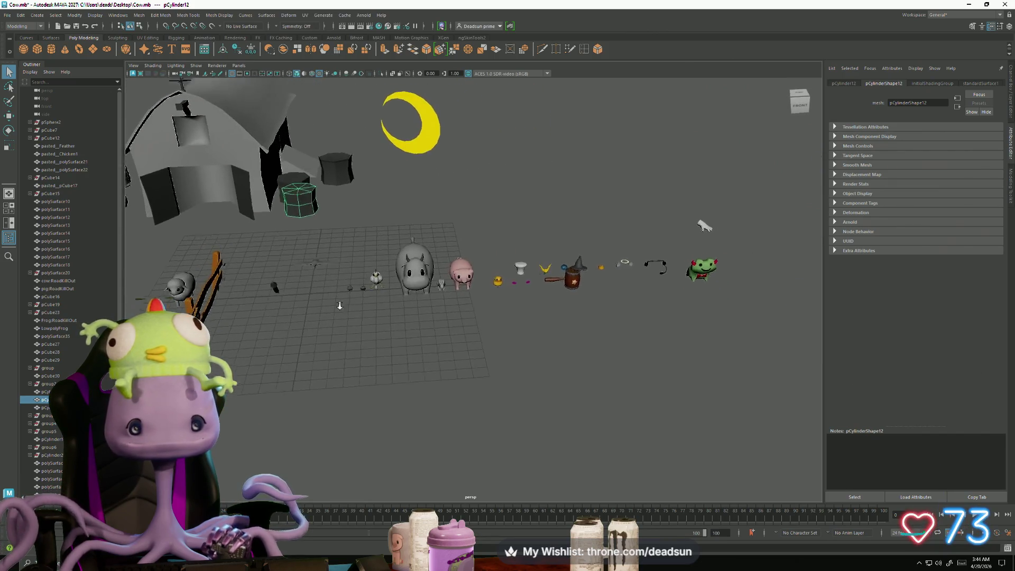
{"action": "scroll", "coordinate": [442, 266], "scroll_direction": "up", "scroll_amount": 10}
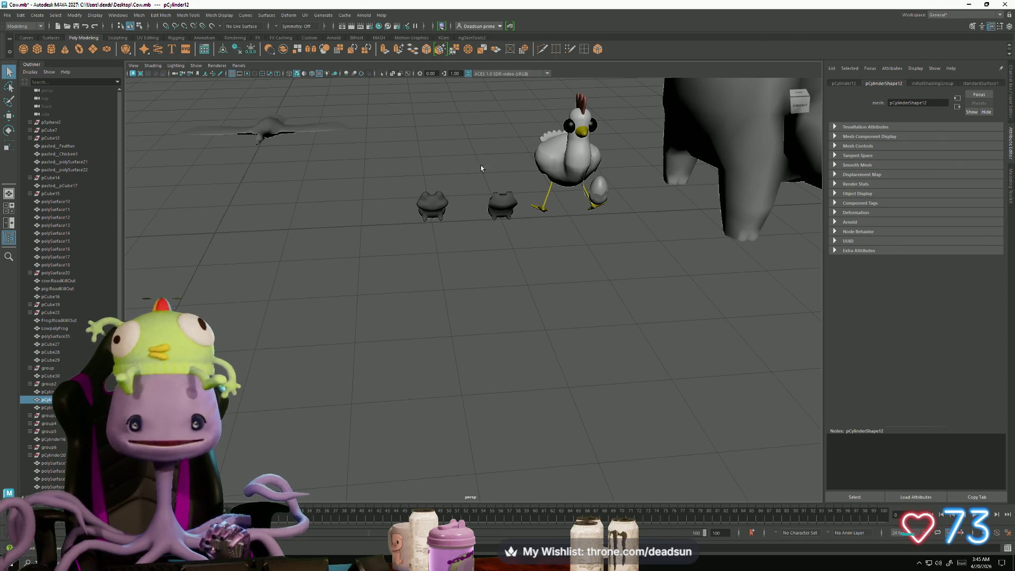
{"action": "left_click", "coordinate": [492, 202]}
{"action": "scroll", "coordinate": [495, 236], "scroll_direction": "down", "scroll_amount": 5}
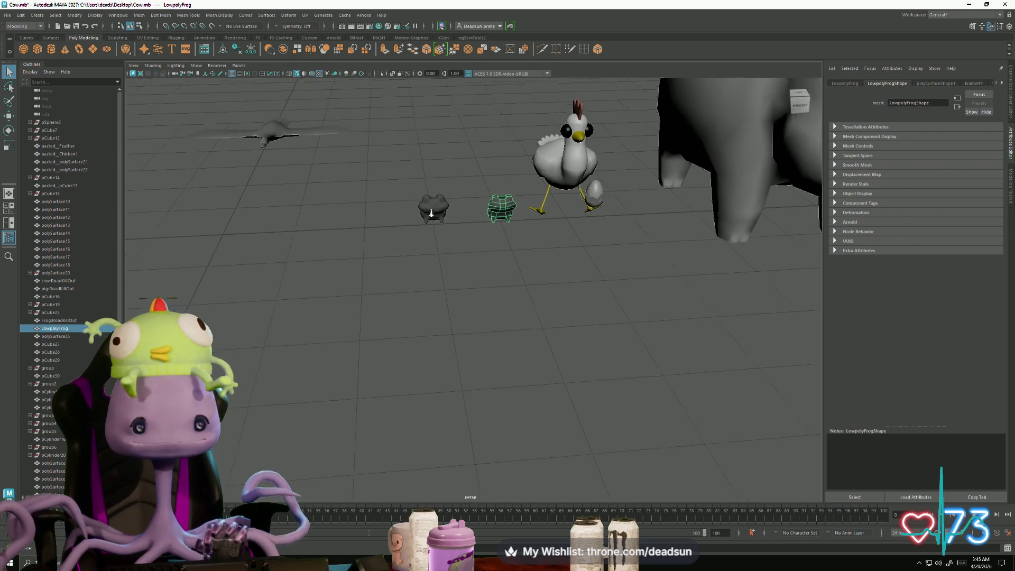
{"action": "left_click", "coordinate": [337, 182]}
{"action": "left_click", "coordinate": [306, 15]}
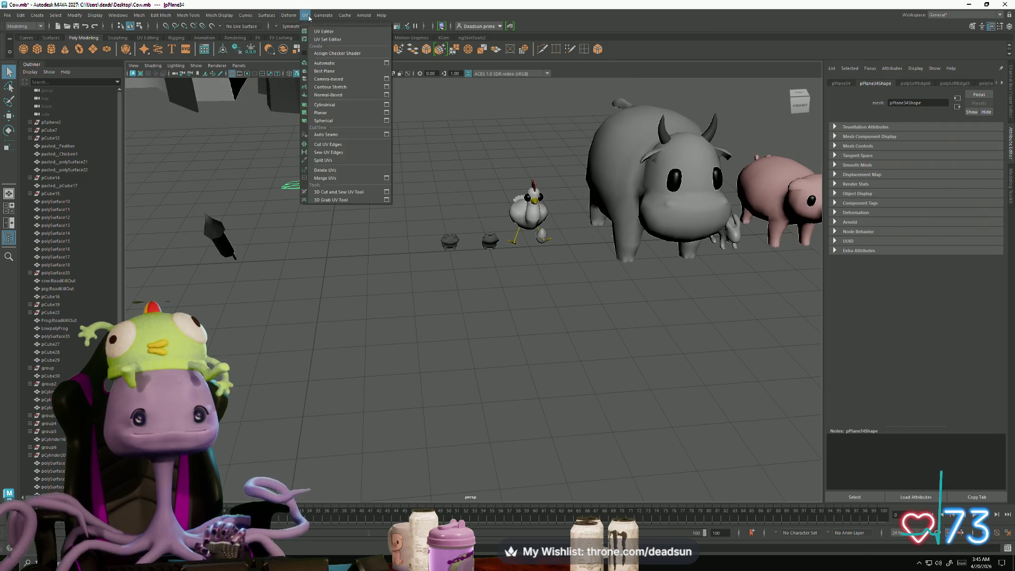
{"action": "left_click", "coordinate": [323, 31]}
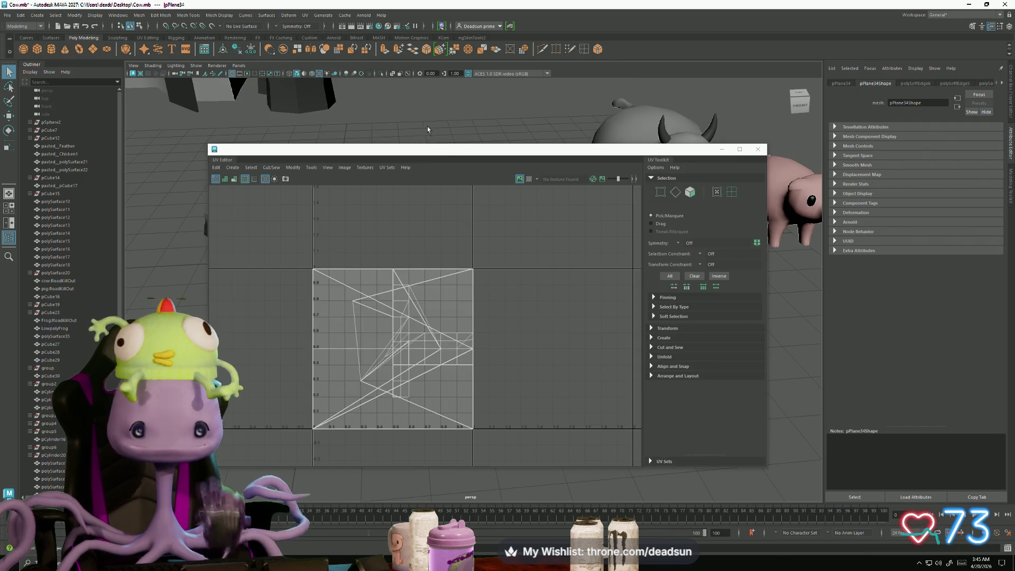
{"action": "left_click", "coordinate": [759, 148]}
{"action": "key", "text": "f"}
{"action": "mouse_move", "coordinate": [439, 209]}
{"action": "left_mouse_down", "text": "alt"}
{"action": "mouse_move", "coordinate": [413, 257]}
{"action": "mouse_move", "coordinate": [197, 220]}
{"action": "mouse_move", "coordinate": [402, 220]}
{"action": "mouse_move", "coordinate": [423, 237]}
{"action": "mouse_move", "coordinate": [375, 236]}
{"action": "mouse_move", "coordinate": [376, 221]}
{"action": "mouse_move", "coordinate": [391, 227]}
{"action": "left_mouse_up", "text": "alt"}
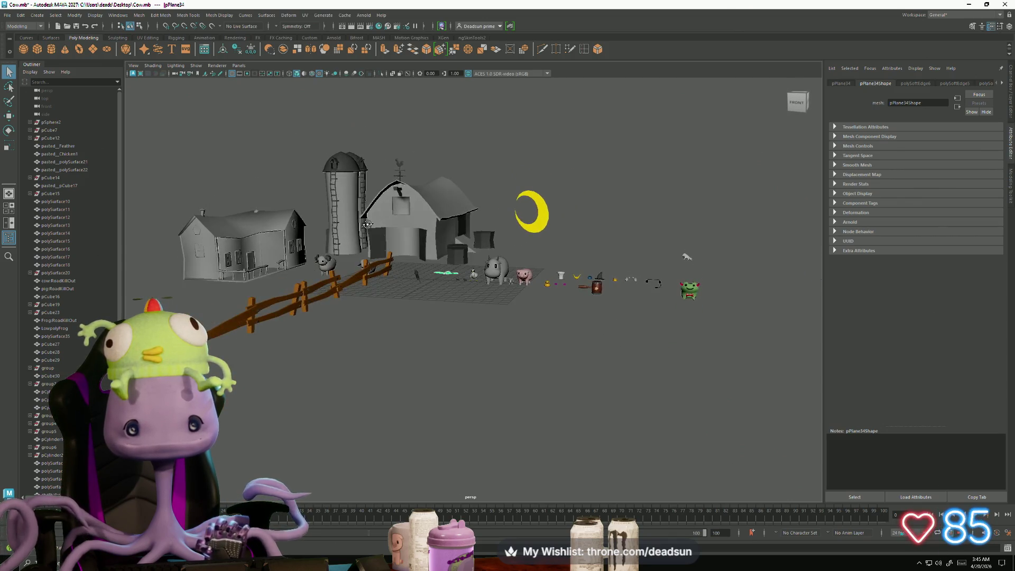
{"action": "mouse_move", "coordinate": [392, 227]}
{"action": "right_mouse_down", "text": "alt"}
{"action": "mouse_move", "coordinate": [491, 347]}
{"action": "mouse_move", "coordinate": [471, 333]}
{"action": "right_mouse_up", "text": "alt"}
{"action": "scroll", "coordinate": [528, 318], "scroll_direction": "up", "scroll_amount": 5}
{"action": "mouse_move", "coordinate": [581, 307]}
{"action": "middle_mouse_down", "text": "alt"}
{"action": "mouse_move", "coordinate": [620, 289]}
{"action": "mouse_move", "coordinate": [513, 287]}
{"action": "middle_mouse_up", "text": "alt"}
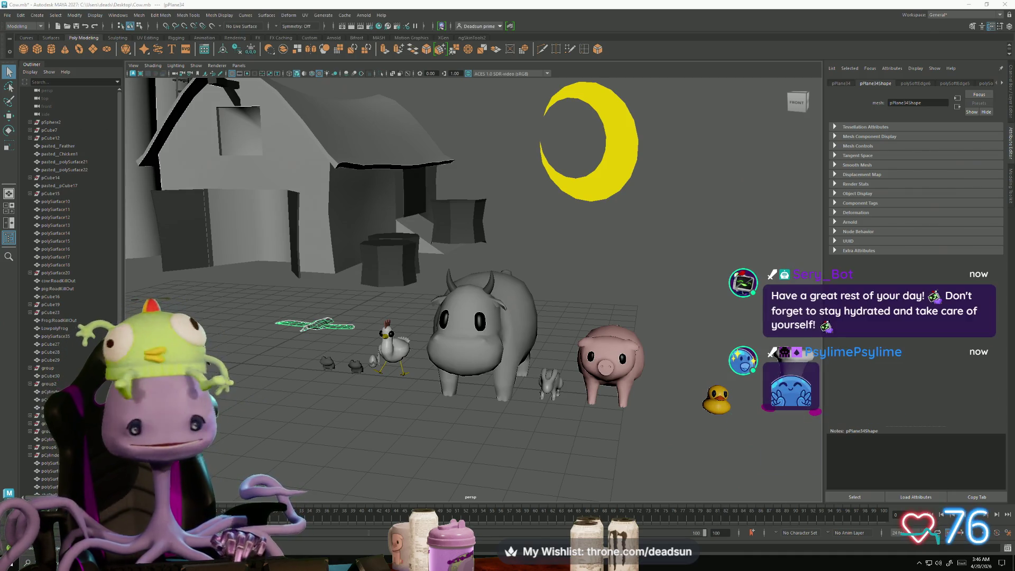
{"action": "mouse_move", "coordinate": [474, 387]}
{"action": "left_mouse_down", "text": "alt"}
{"action": "mouse_move", "coordinate": [491, 425]}
{"action": "mouse_move", "coordinate": [413, 426]}
{"action": "mouse_move", "coordinate": [420, 446]}
{"action": "mouse_move", "coordinate": [441, 389]}
{"action": "left_mouse_up", "text": "alt"}
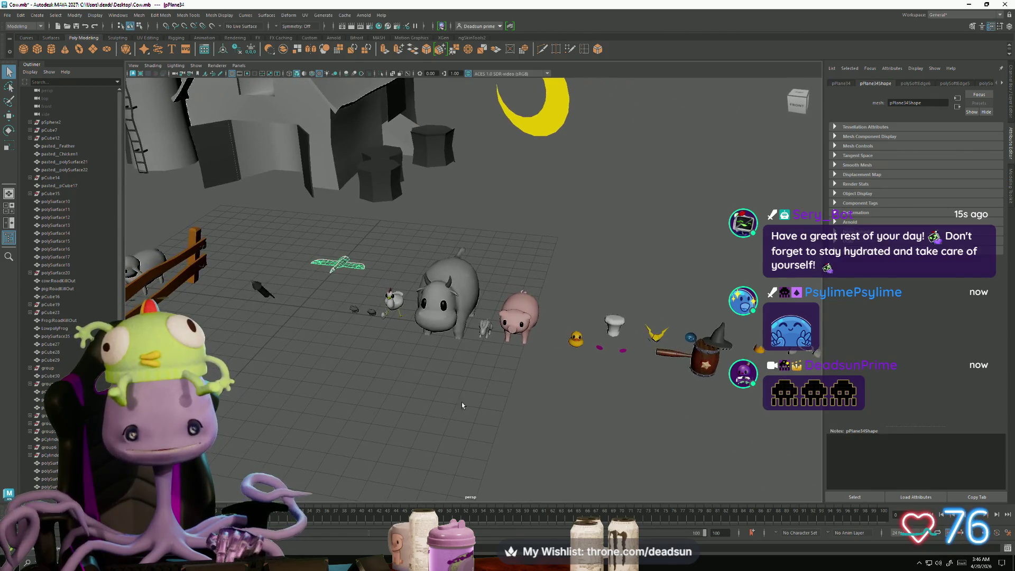
{"action": "right_click_drag", "start_coordinate": [547, 328], "coordinate": [395, 272], "text": "alt"}
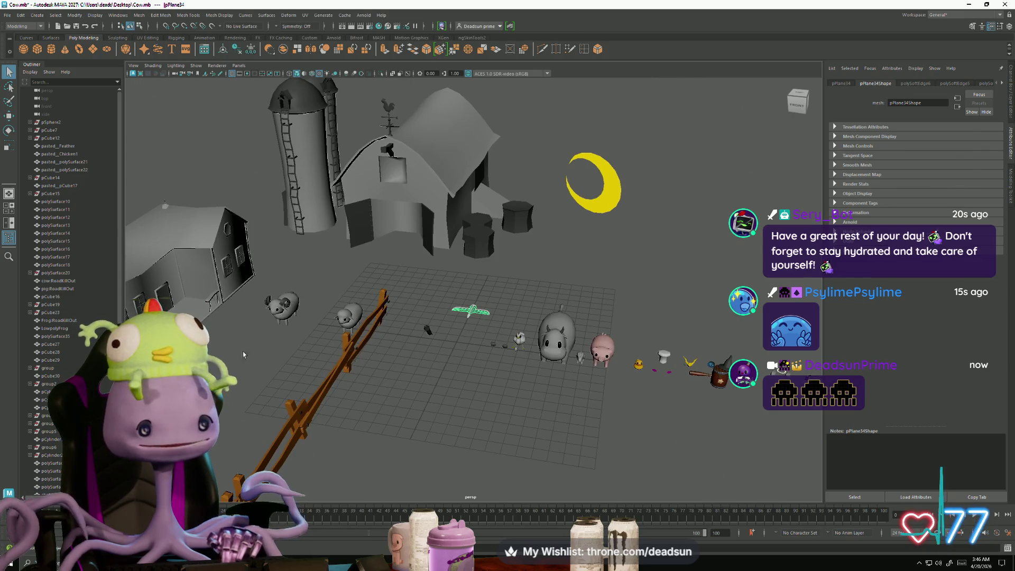
{"action": "mouse_move", "coordinate": [389, 342]}
{"action": "right_mouse_down", "text": "alt"}
{"action": "mouse_move", "coordinate": [511, 362]}
{"action": "mouse_move", "coordinate": [482, 359]}
{"action": "mouse_move", "coordinate": [492, 374]}
{"action": "right_mouse_up", "text": "alt"}
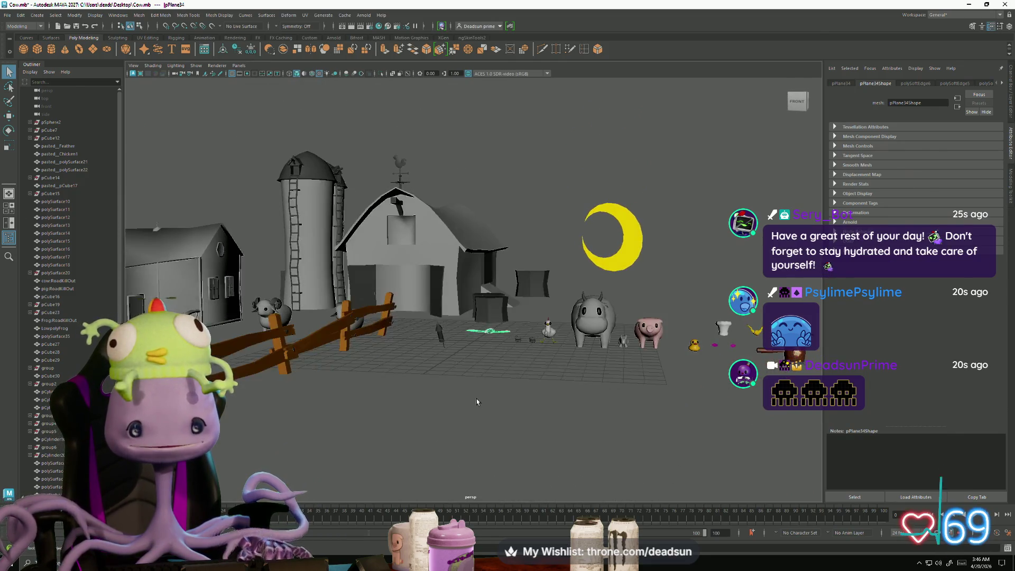